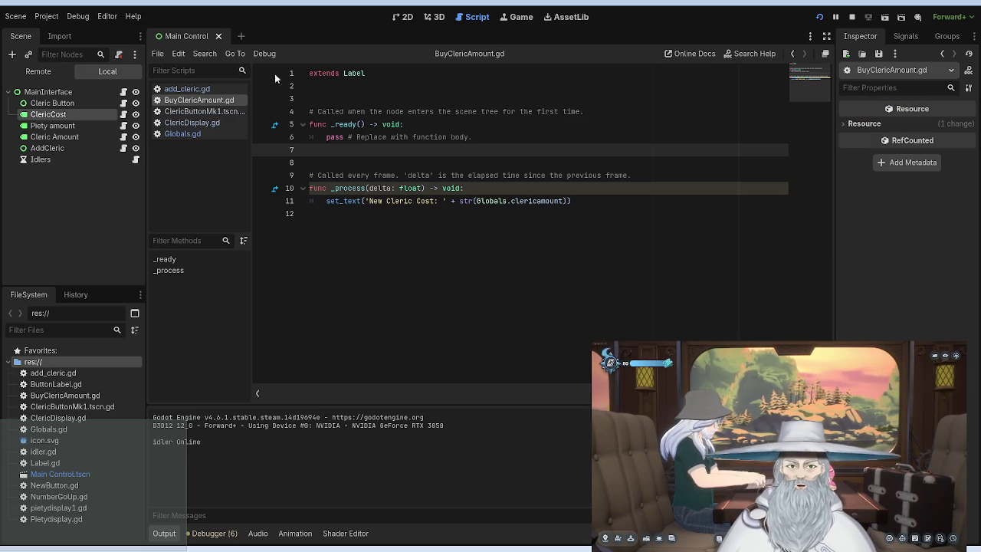
In the 2D view, drag the ClericCost label to the left on the canvas.
left_click(403, 17)
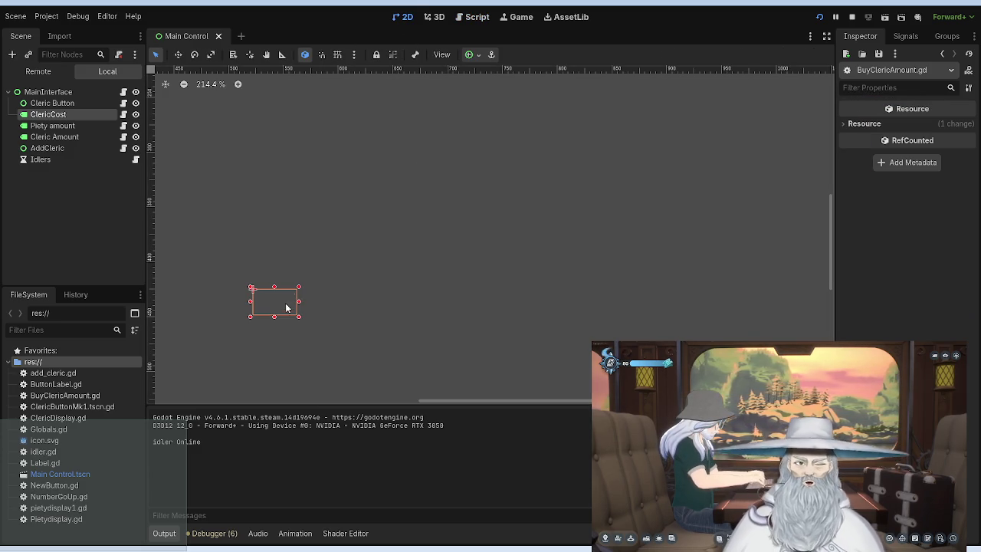
left_click(70, 117)
mouse_move(280, 316)
left_mouse_down()
mouse_move(171, 291)
mouse_move(239, 313)
left_mouse_up()
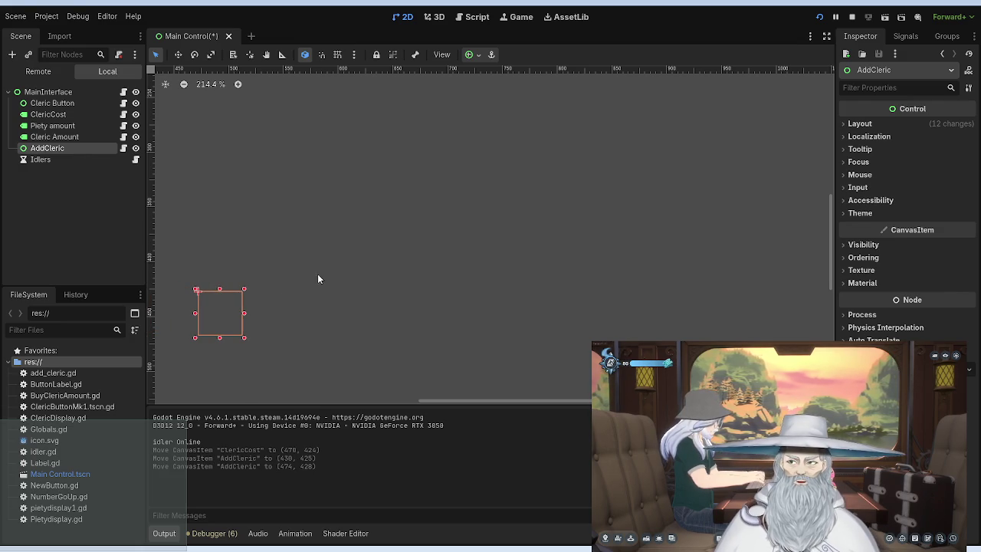
Undo the recent ClericCost edits, redo them, and select the MainInterface root node.
key("ctrl+z")
key("ctrl+z")
key("ctrl+z")
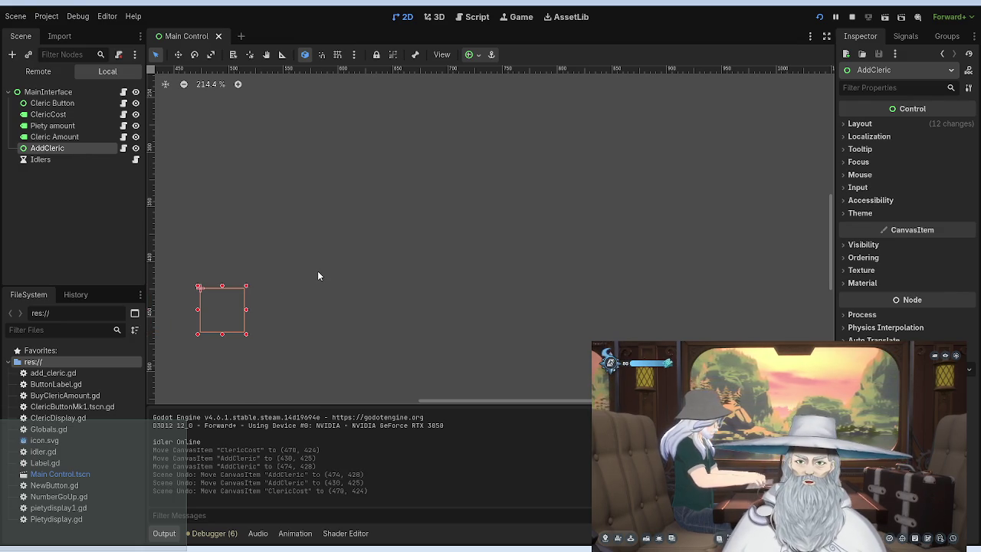
key("ctrl+z")
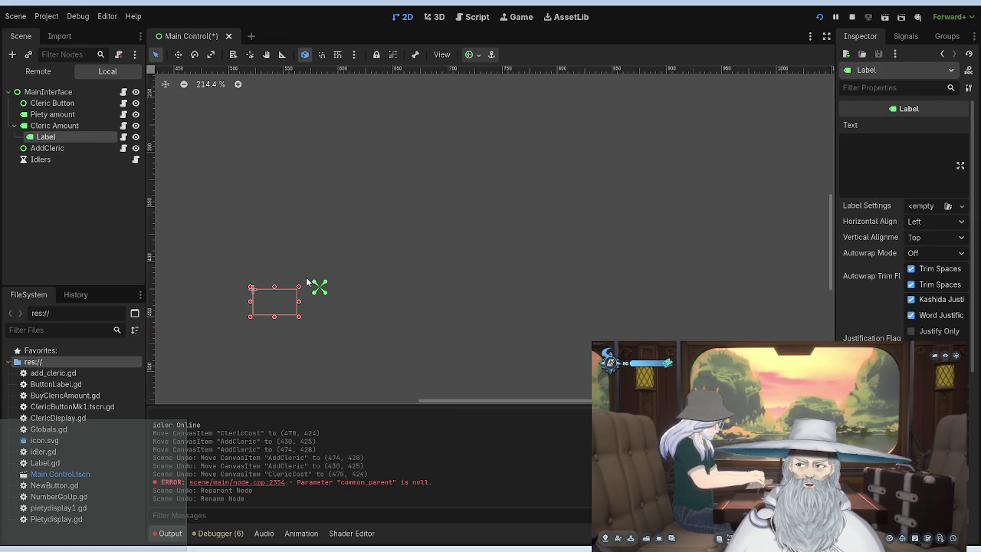
key("ctrl+shift+z")
key("ctrl+shift+z")
key("ctrl+shift+z")
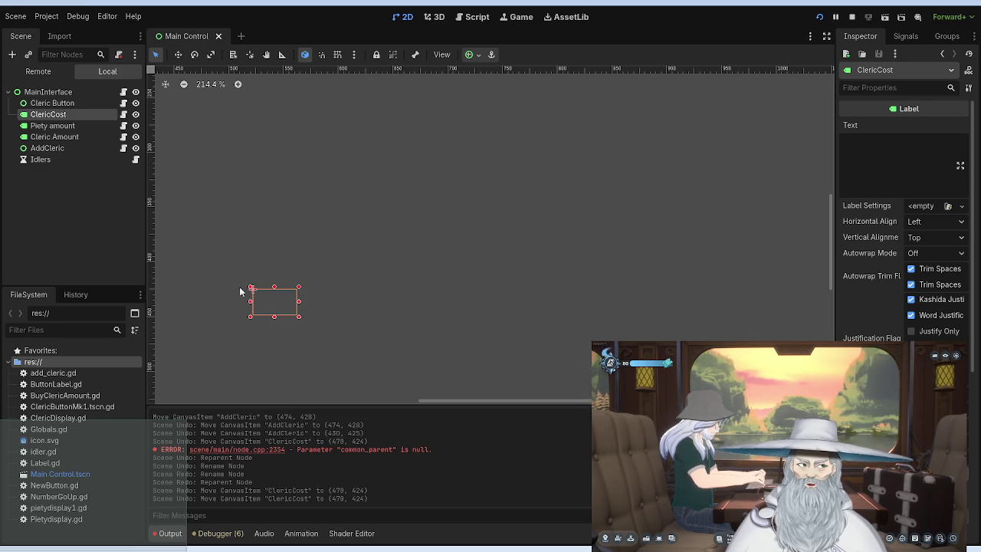
left_click(100, 94)
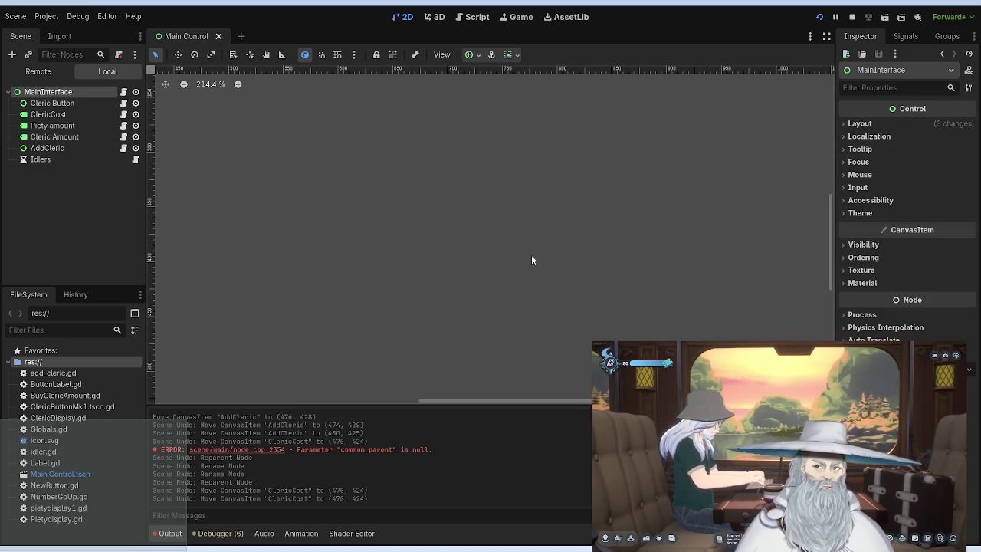
Change Cleric Button's Modulate colour under Visibility, then save, test-run and stop the game.
scroll(536, 206, "left", 3)
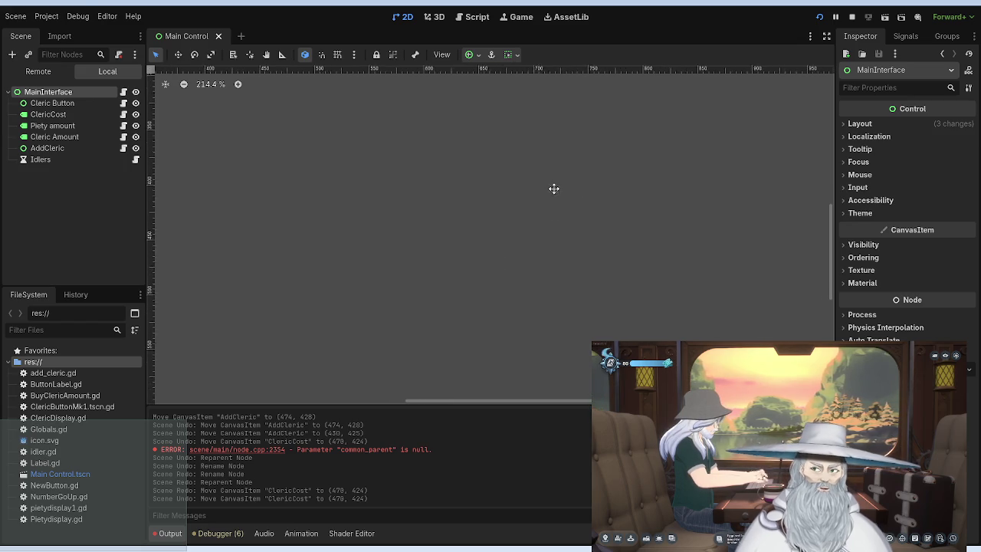
left_click(102, 104)
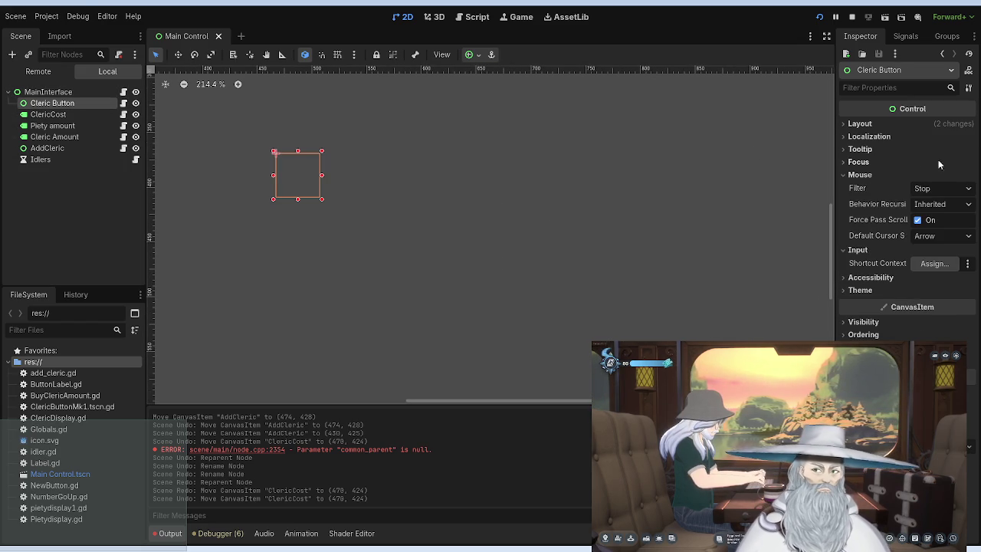
left_click(873, 125)
left_click(860, 125)
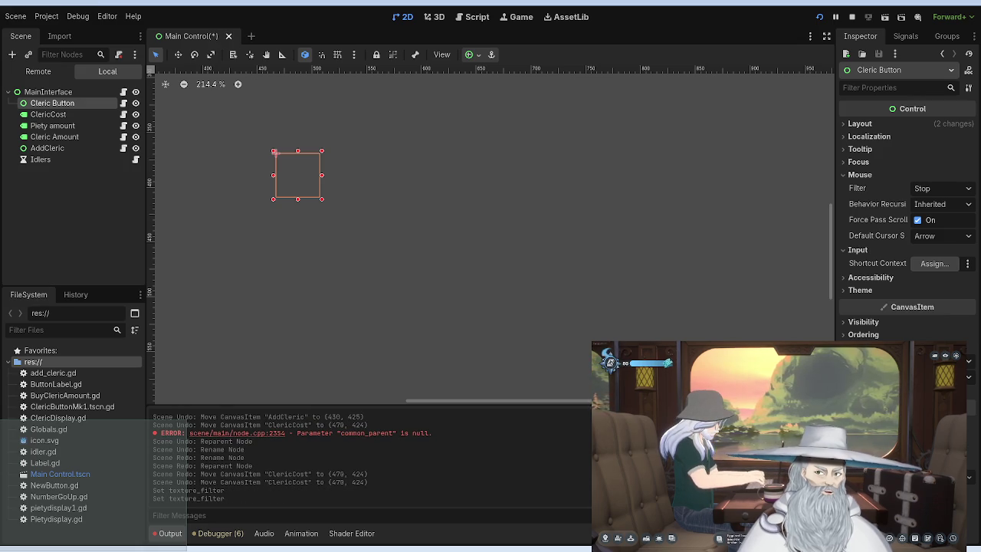
left_click(881, 323)
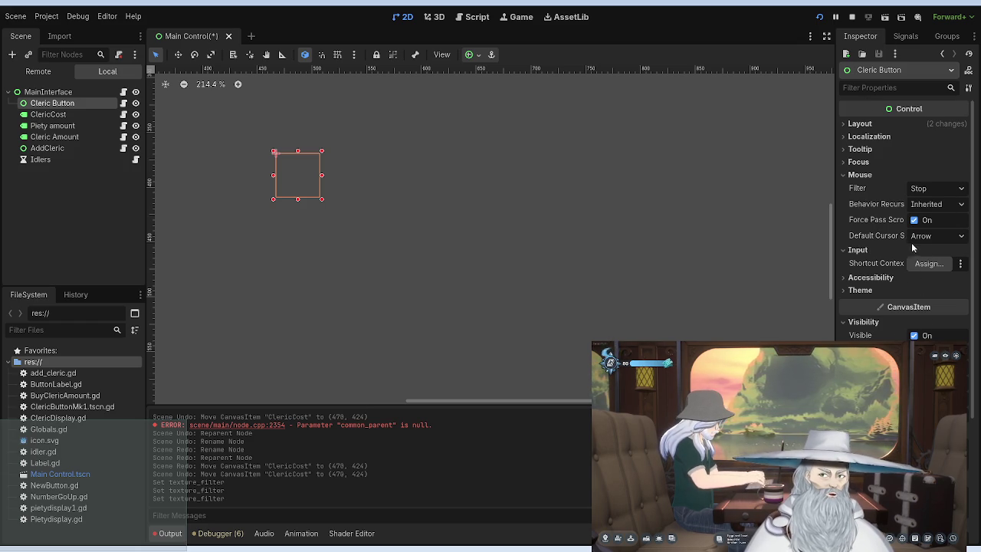
left_click(935, 350)
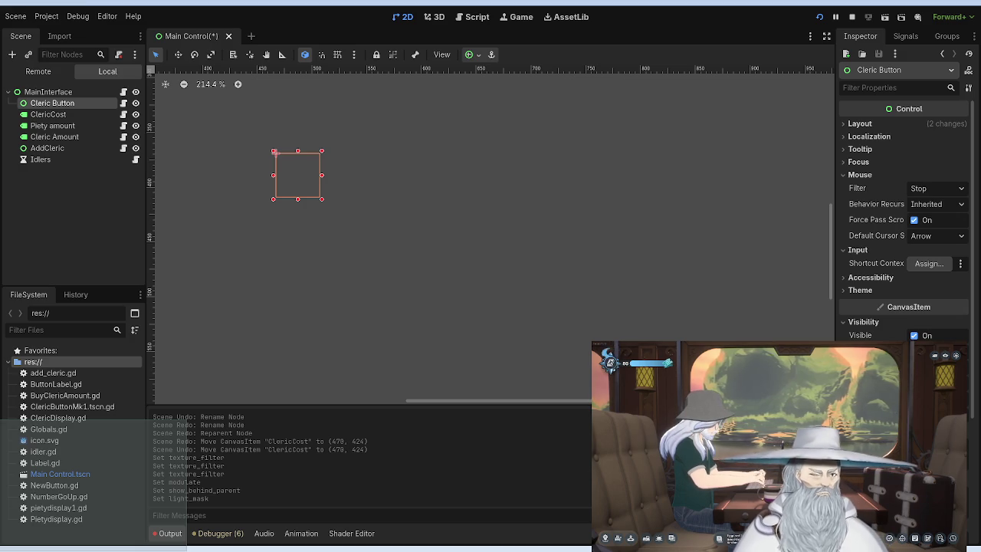
left_click(818, 21)
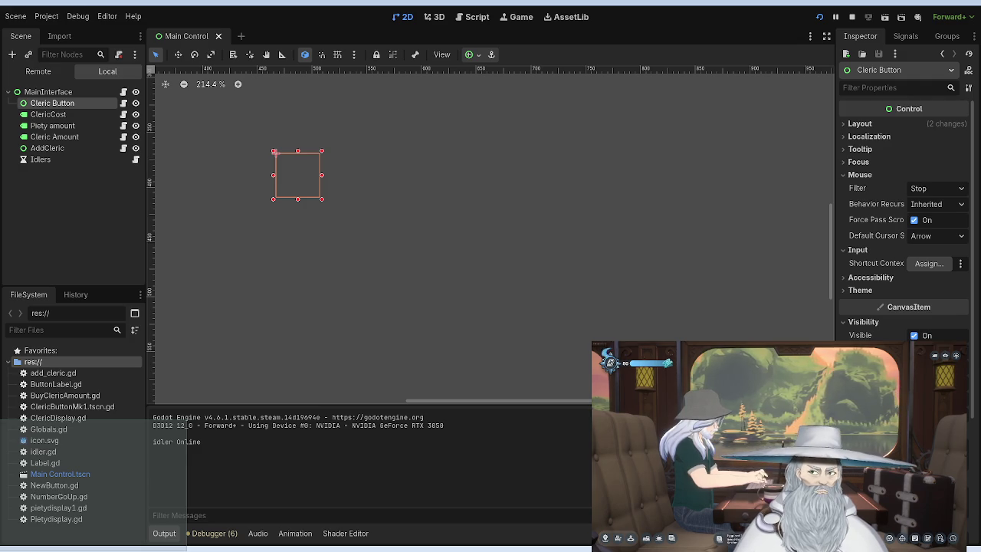
left_click(851, 16)
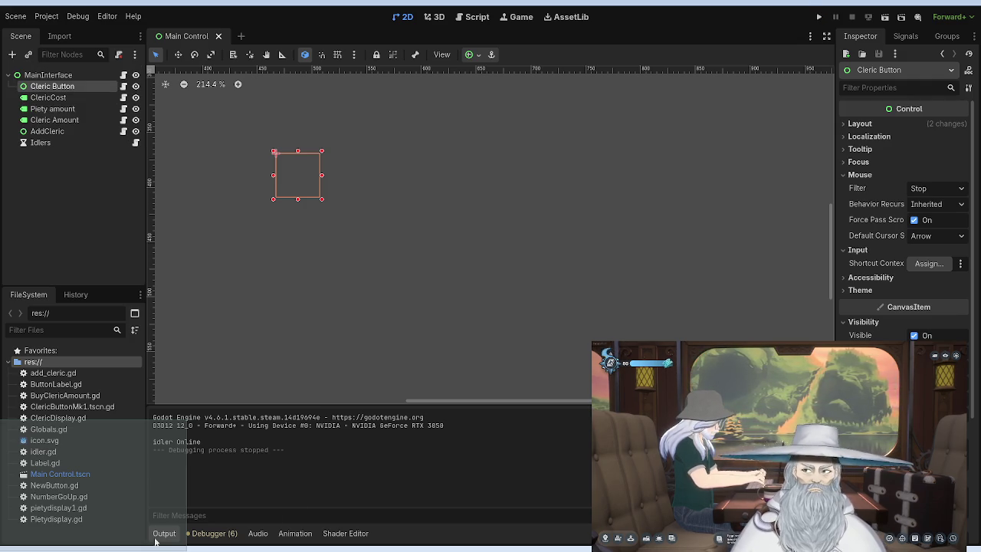
Enable Clip Contents in the Layout properties.
left_click(862, 134)
left_click(861, 135)
left_click(860, 125)
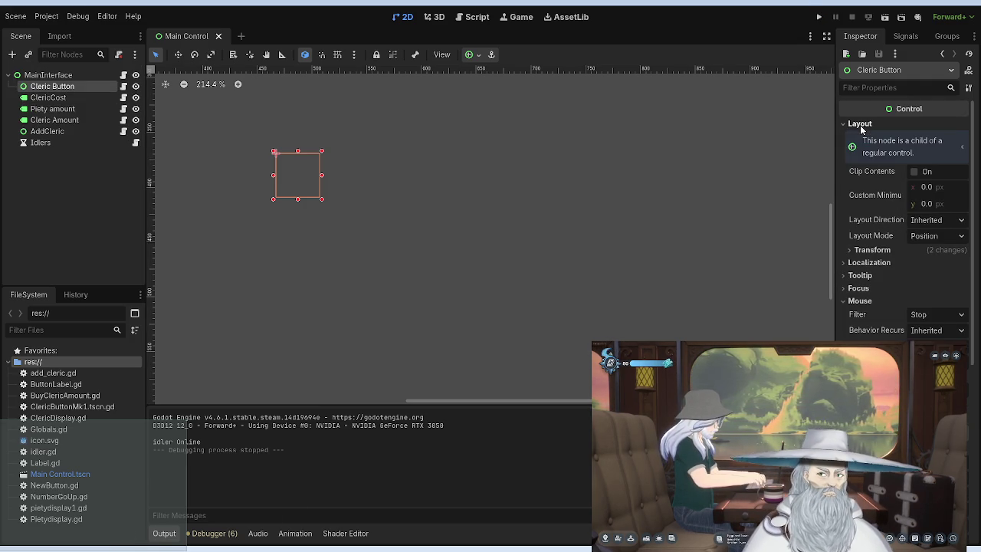
left_click(914, 171)
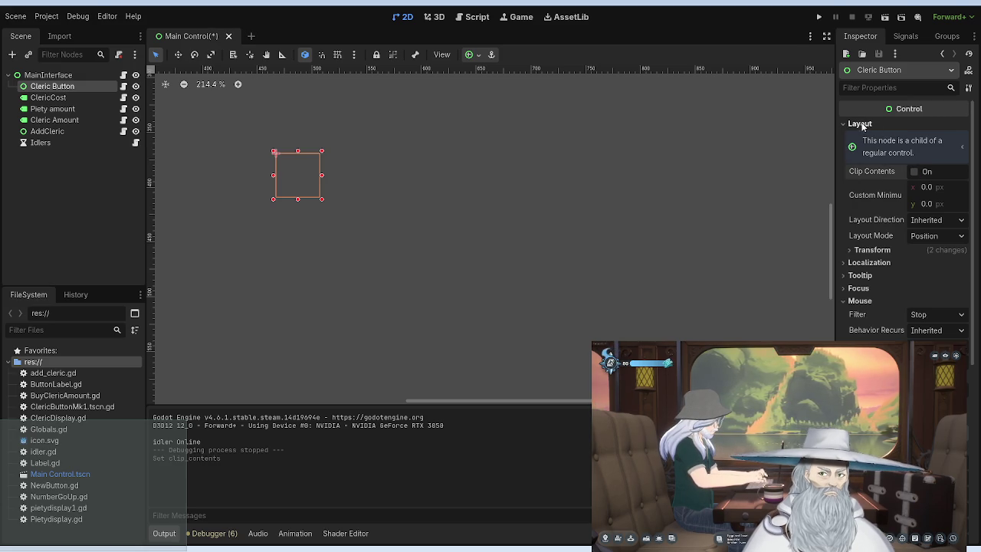
Set Custom Minimum Size to 50 × 50, then undo both size changes.
left_click(926, 189)
type("50")
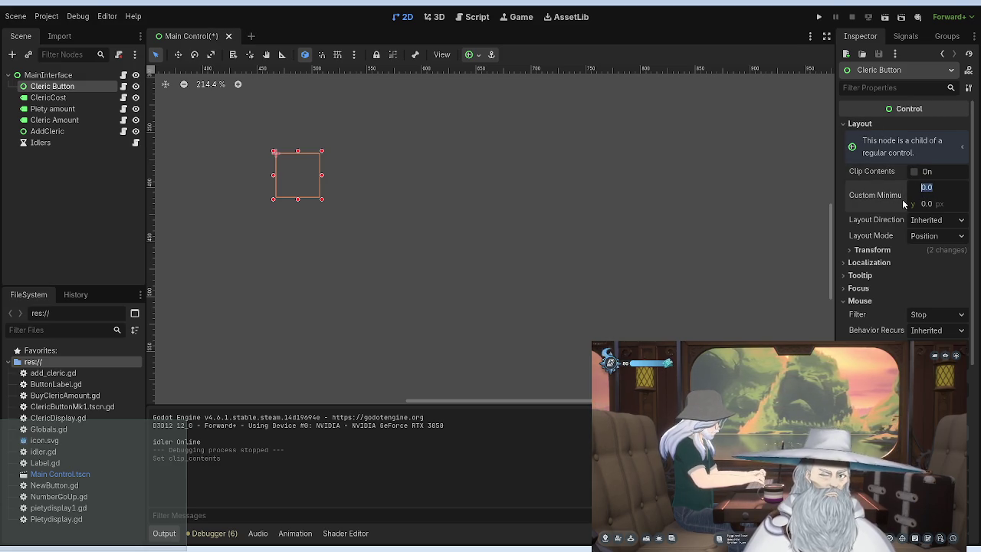
left_click(933, 204)
type("50")
key("Return")
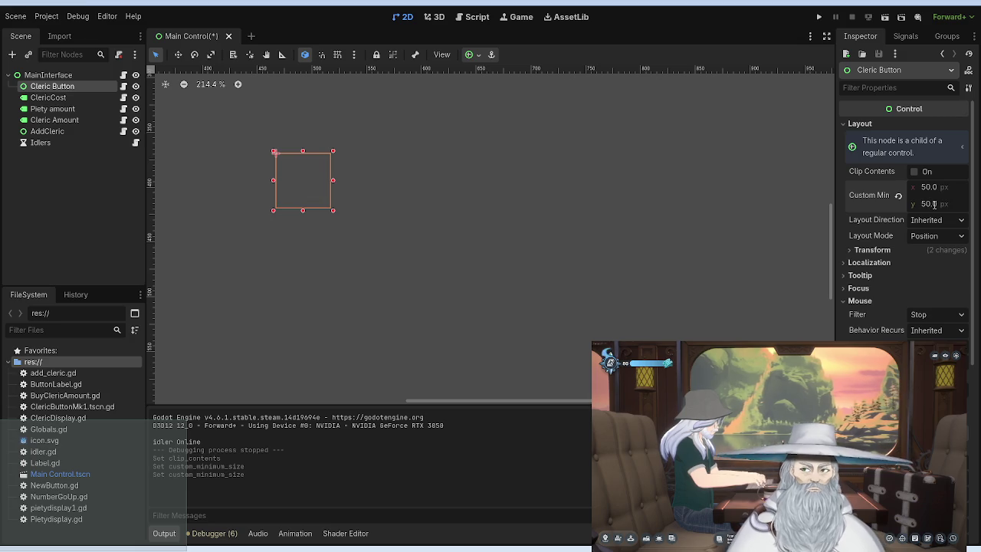
left_click(449, 239)
key("ctrl+z")
key("ctrl+z")
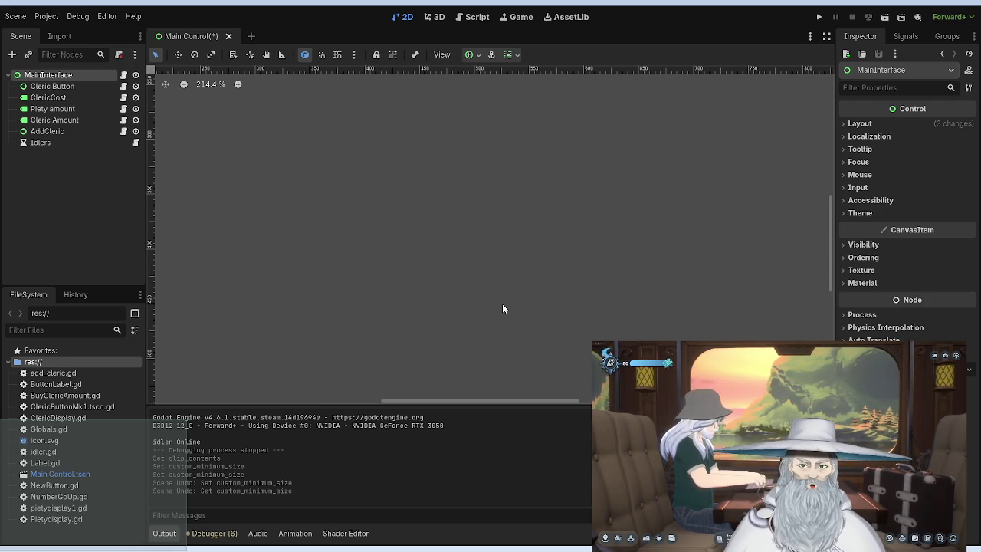
Resize Cleric Button from its top-right handle to 88 × 75.
left_click(52, 86)
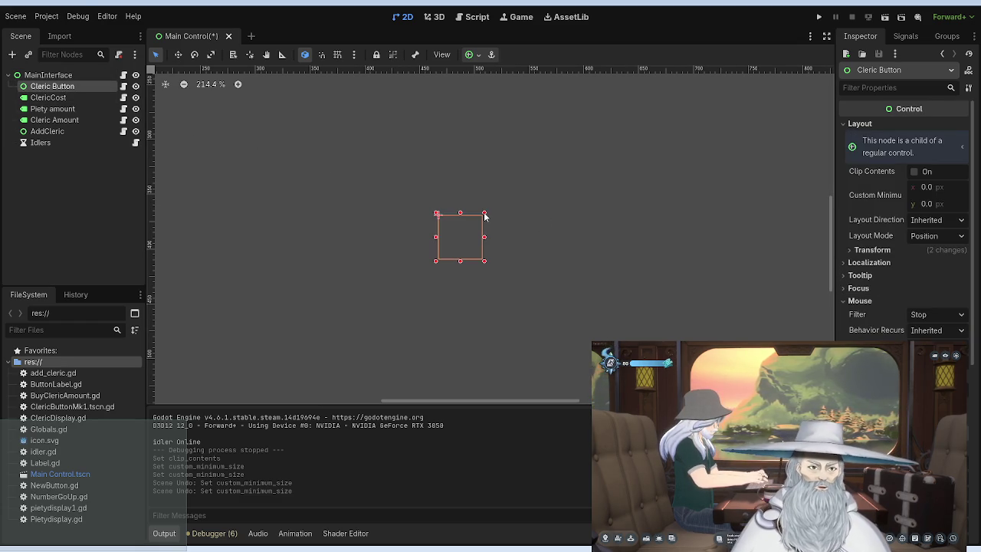
left_click_drag(483, 215, 536, 175)
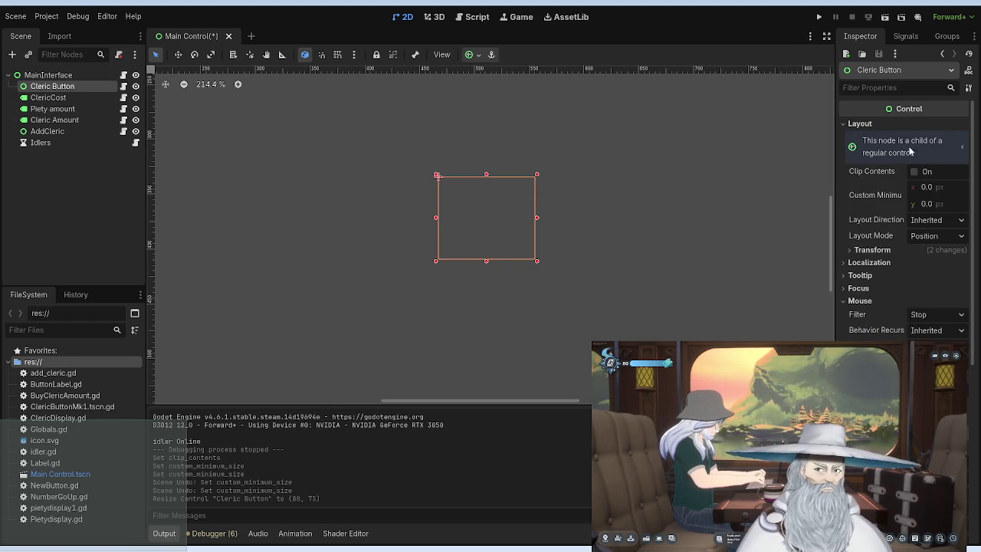
scroll(902, 194, "down", 5)
scroll(902, 217, "down", 3)
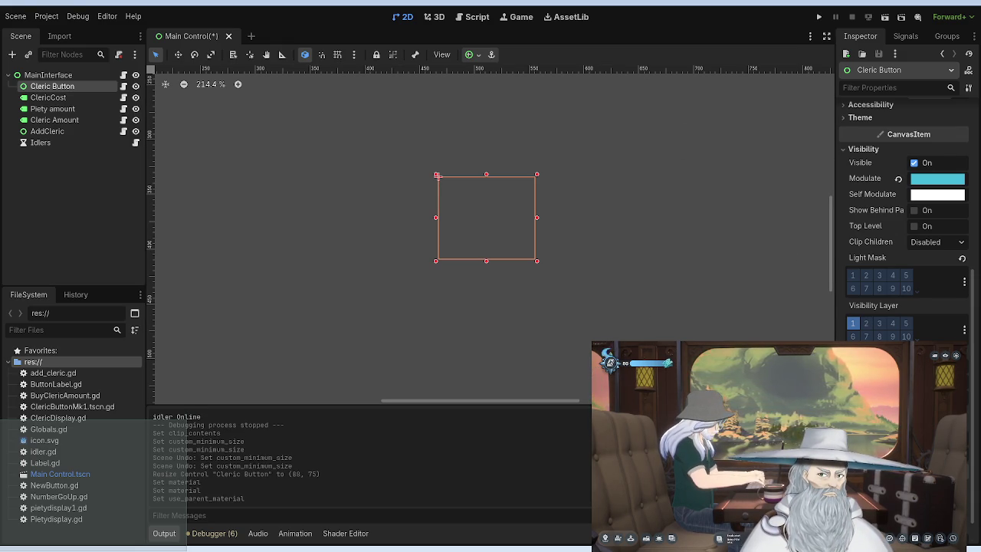
scroll(903, 230, "down", 1)
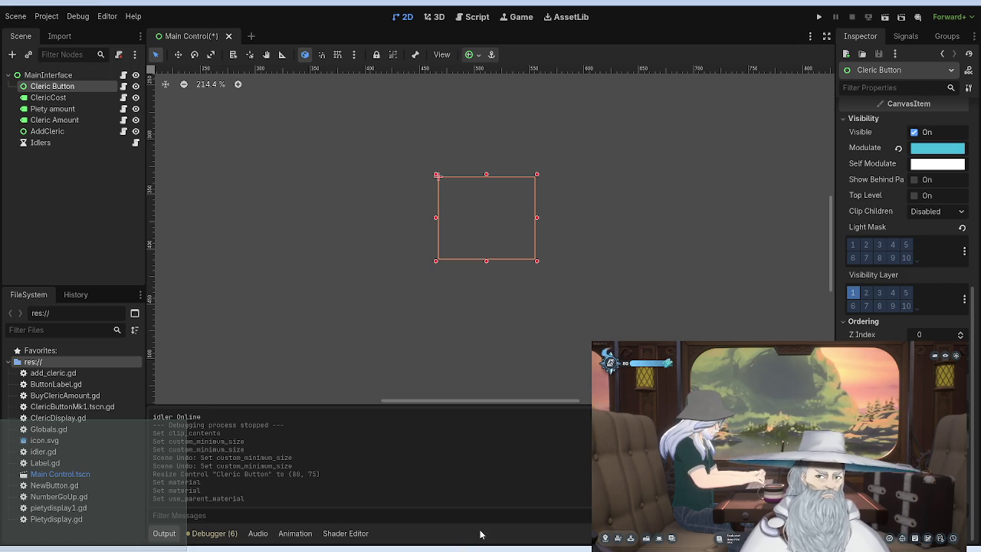
scroll(887, 107, "up", 5)
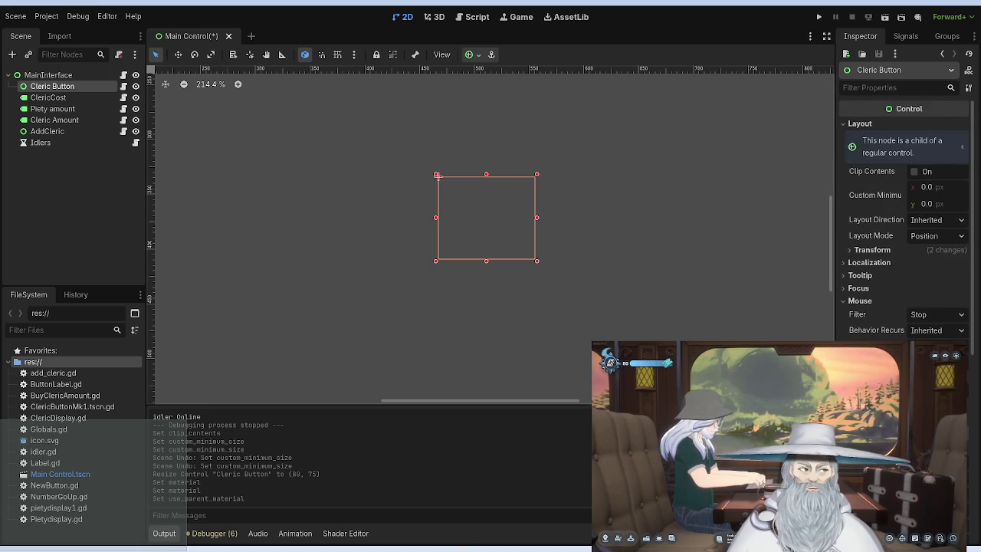
Run the game with F5, close its window, and launch it again.
key("F5")
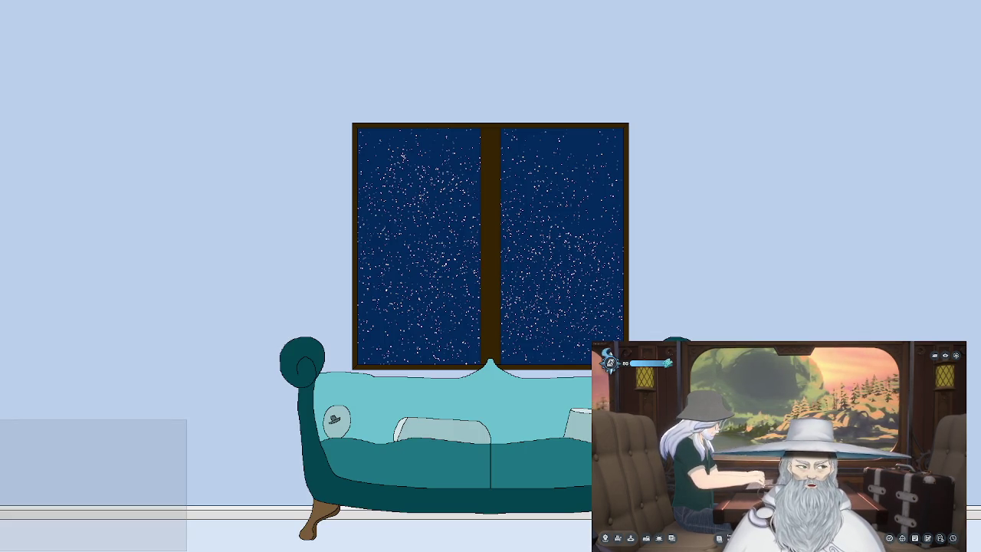
key("alt+F4")
left_click(818, 16)
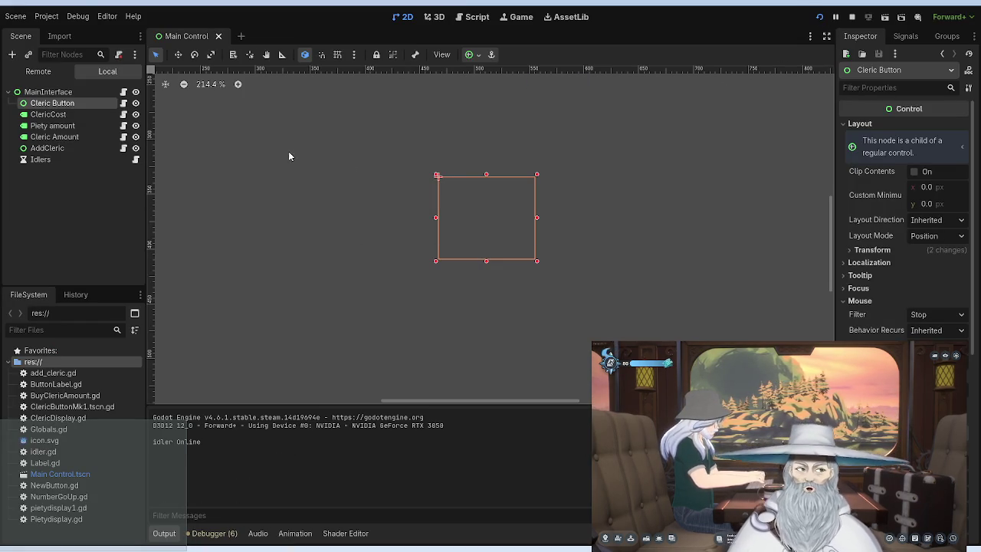
Rearrange Cleric Button, ClericCost, Piety amount and Cleric Amount, leaving ClericCost at (336, 429).
mouse_move(498, 219)
left_mouse_down()
mouse_move(459, 216)
mouse_move(497, 238)
mouse_move(486, 261)
left_mouse_up()
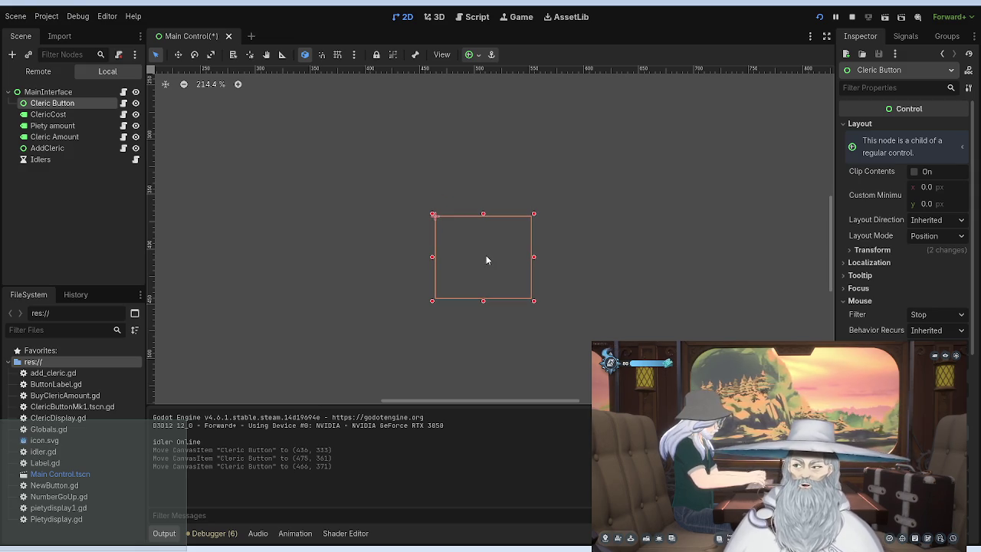
left_click(69, 114)
left_click_drag(497, 299, 305, 289)
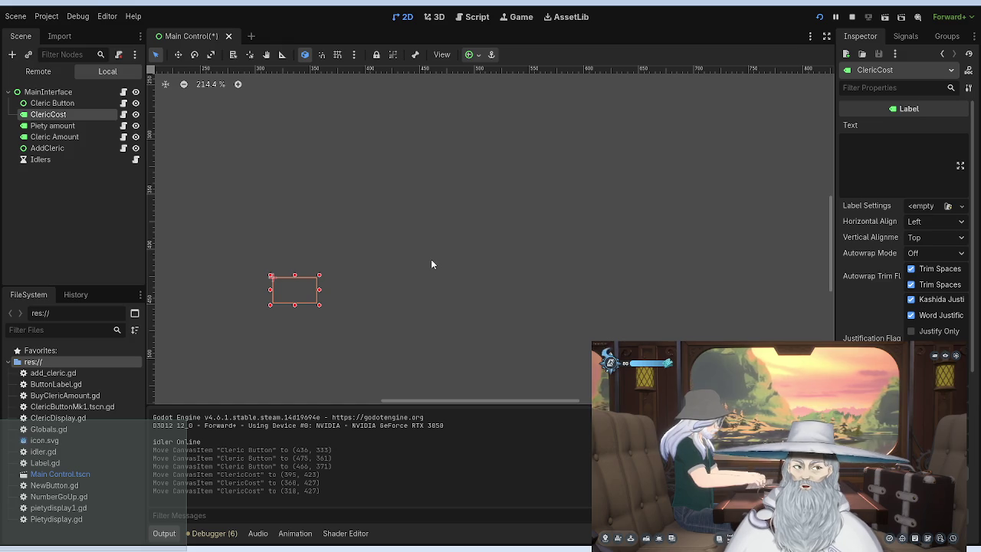
left_click(65, 125)
mouse_move(579, 229)
left_mouse_down()
mouse_move(505, 171)
mouse_move(363, 144)
mouse_move(391, 138)
mouse_move(506, 184)
mouse_move(560, 188)
mouse_move(545, 195)
left_mouse_up()
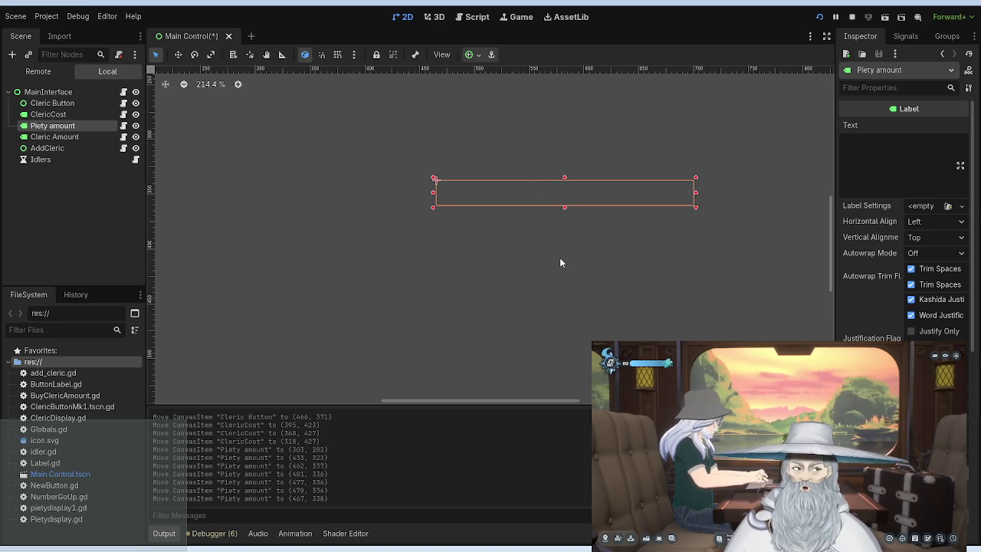
left_click(77, 136)
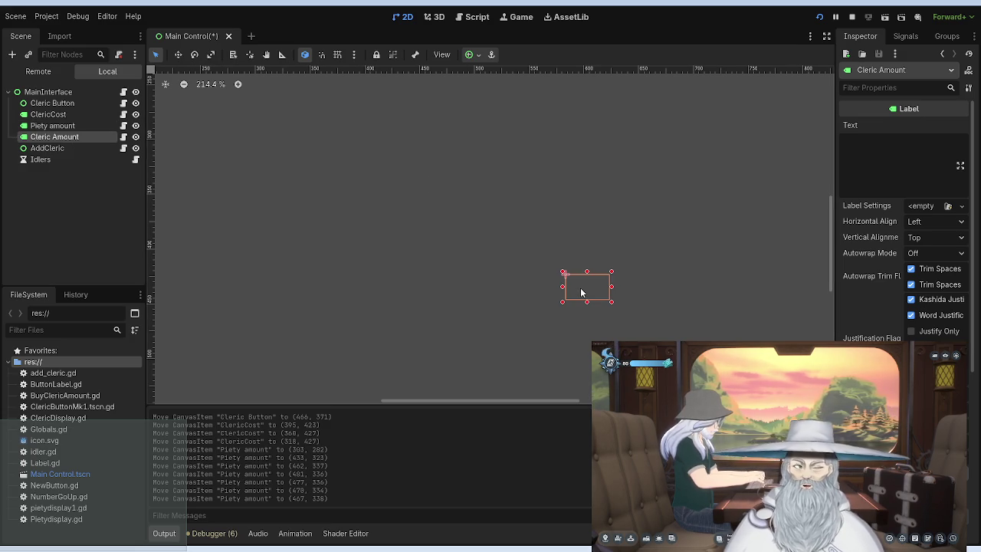
mouse_move(585, 290)
left_mouse_down()
mouse_move(567, 286)
mouse_move(570, 297)
left_mouse_up()
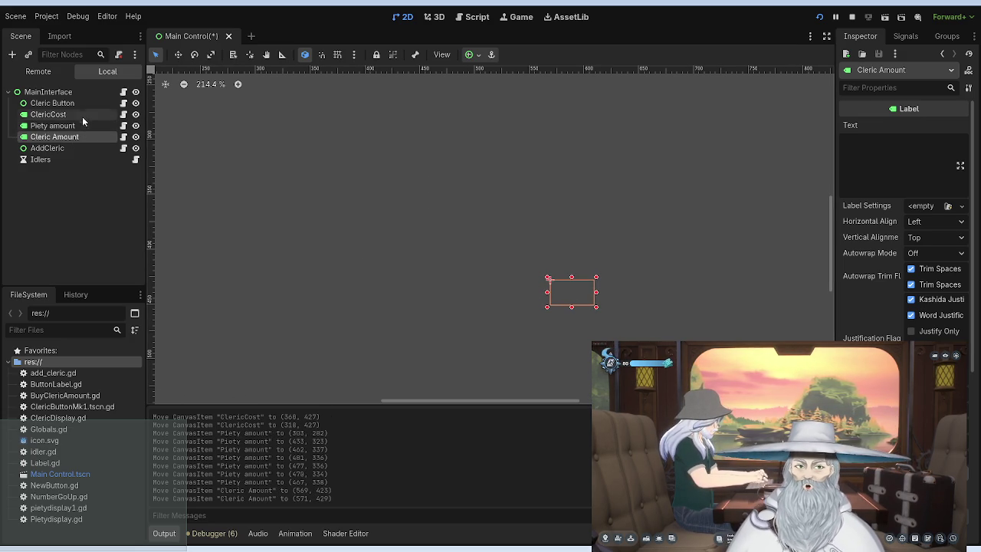
left_click(48, 114)
left_click_drag(297, 290, 315, 294)
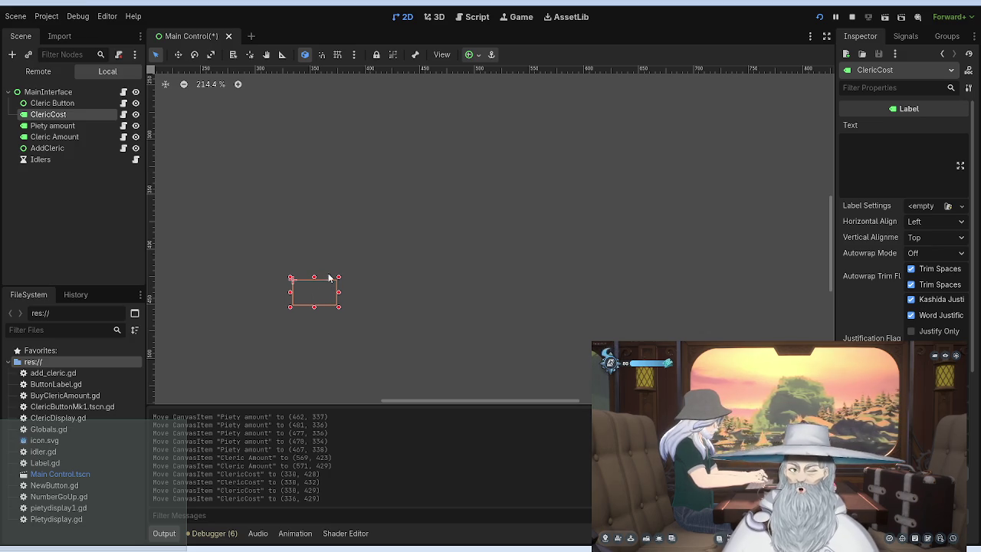
Open Cleric Button's ClericButtonMk1.tscn.gd script and select the button text on line 7.
left_click(76, 102)
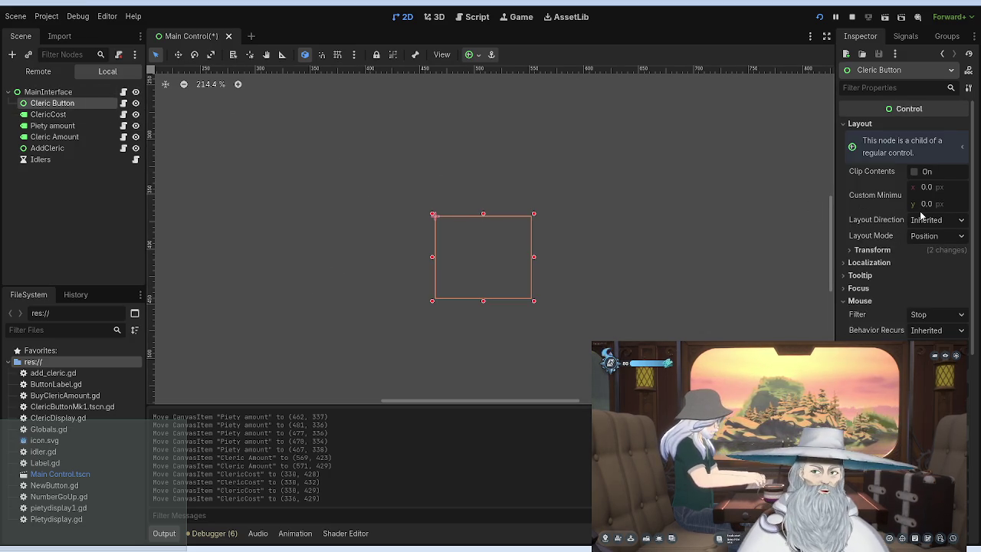
left_click(124, 104)
left_click_drag(449, 150, 391, 150)
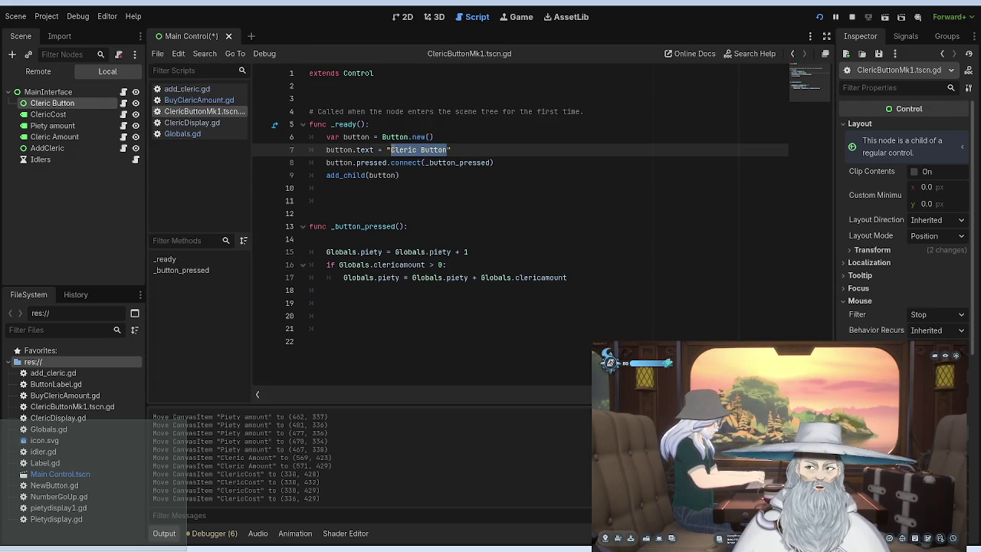
Clear the script's text selection and go back to the Main Control 2D canvas.
left_click(432, 122)
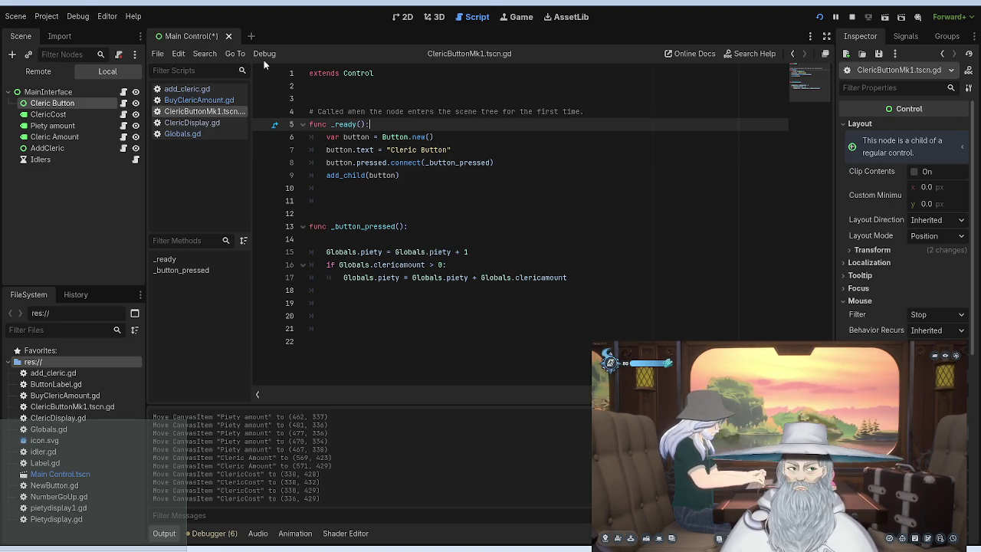
left_click(400, 17)
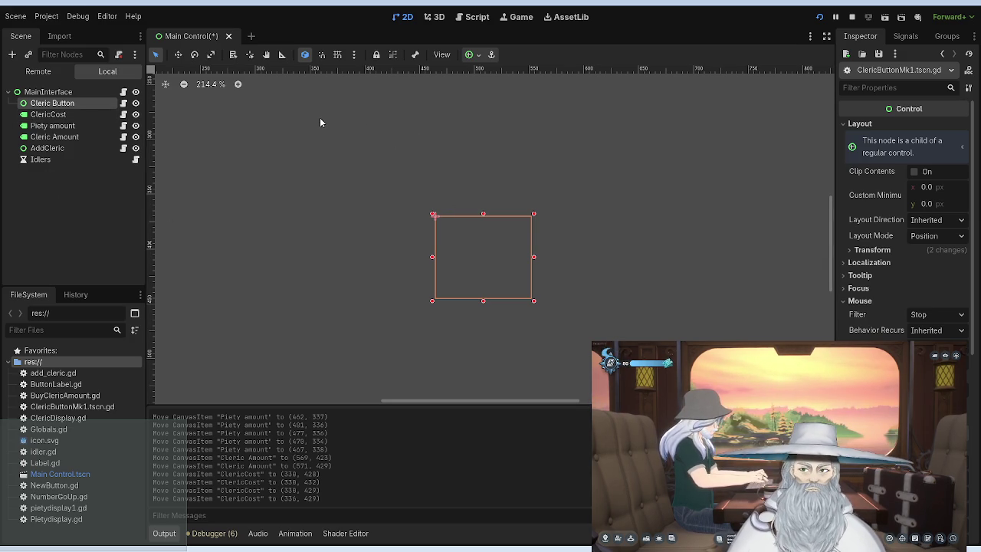
Add an OpenXRBindingModifierEditor child under Cleric Button and drag it up and left.
key("ctrl+a")
key("Return")
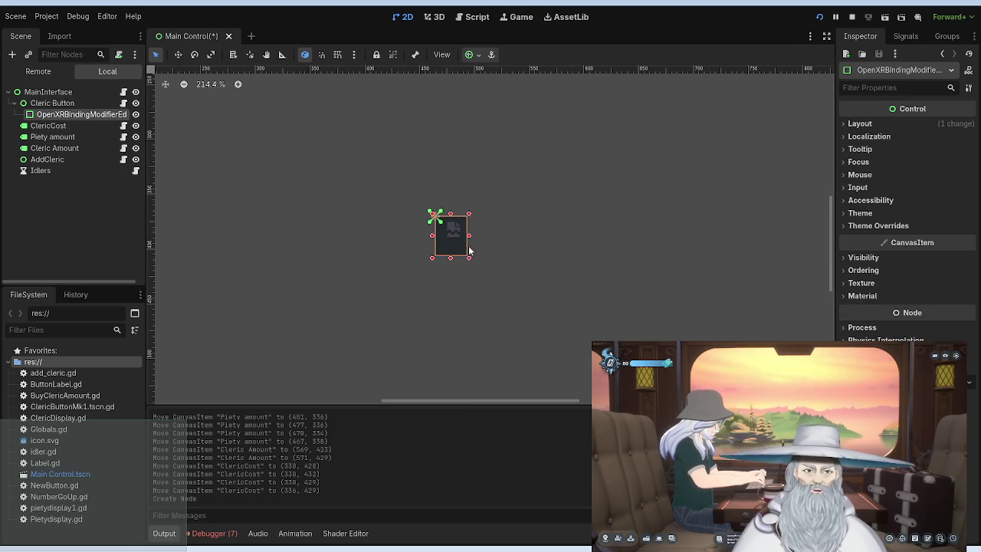
mouse_move(457, 240)
left_mouse_down()
mouse_move(456, 169)
mouse_move(392, 160)
left_mouse_up()
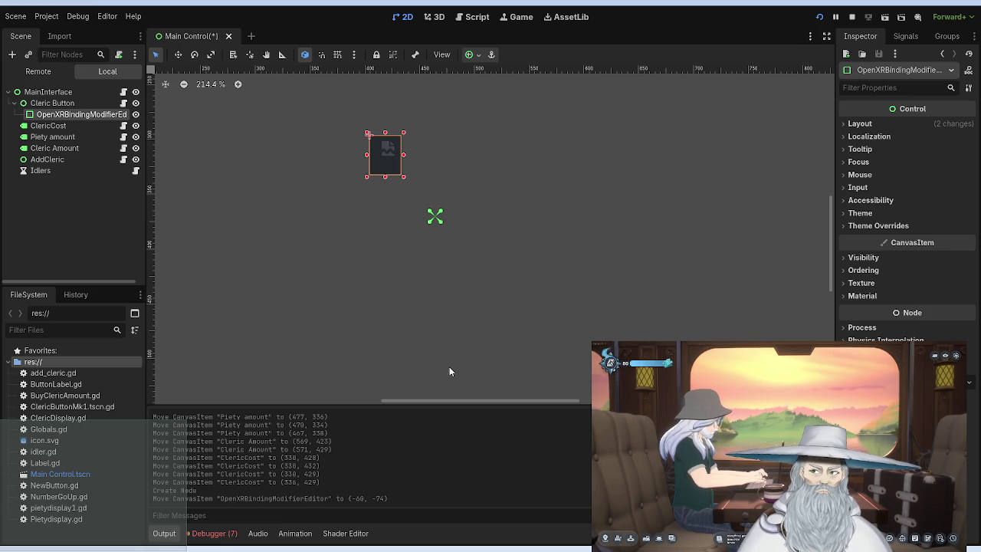
Attach open_xr_binding_modifier_editor.gd to the new node, then close that script.
key("Return")
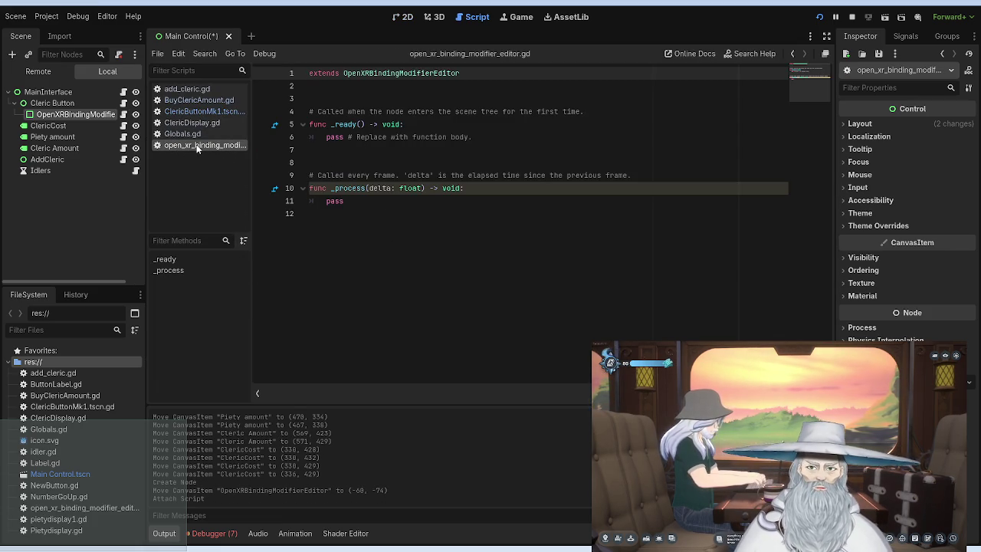
left_click_drag(459, 73, 365, 72)
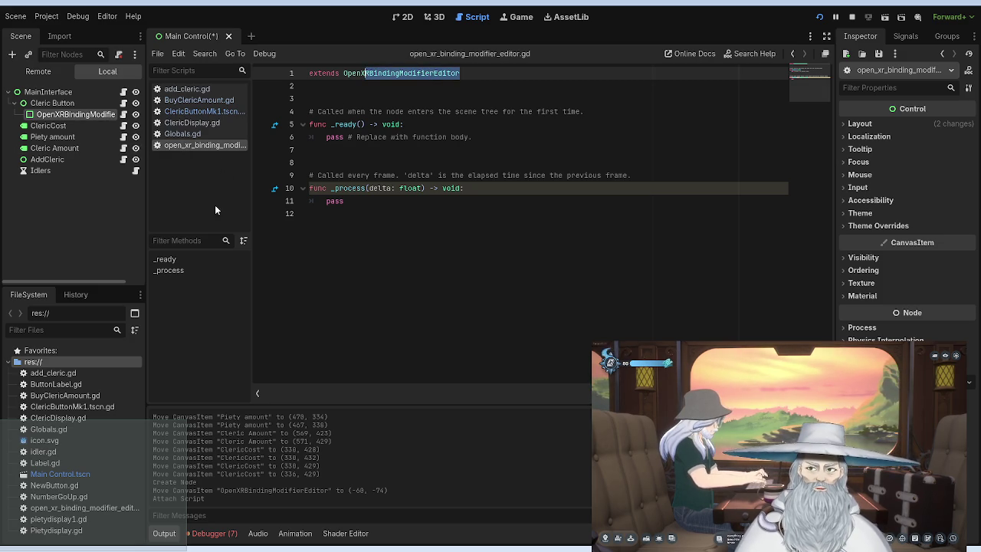
key("ctrl+w")
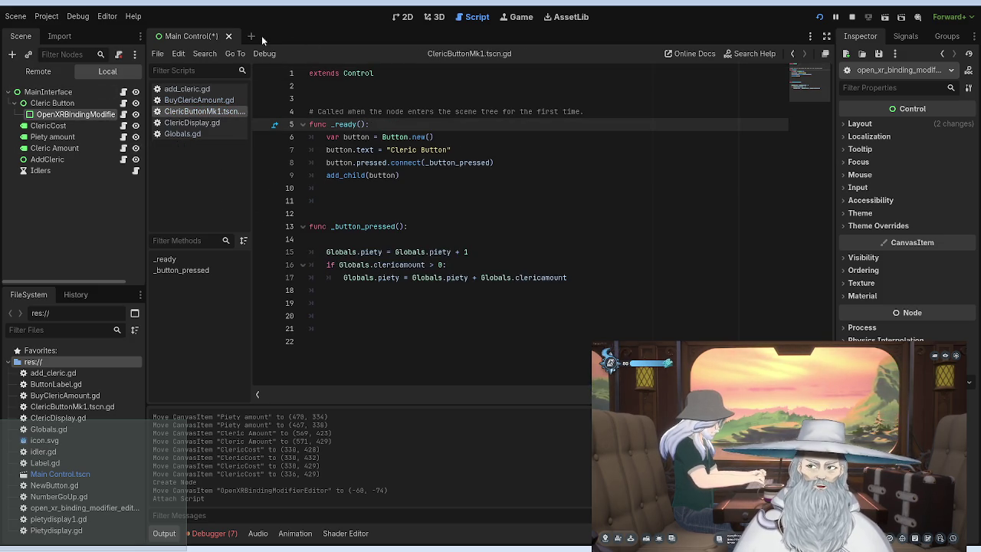
Save, then cut the OpenXRBindingModifierEditor node from under Cleric Button.
key("ctrl+s")
left_click(404, 16)
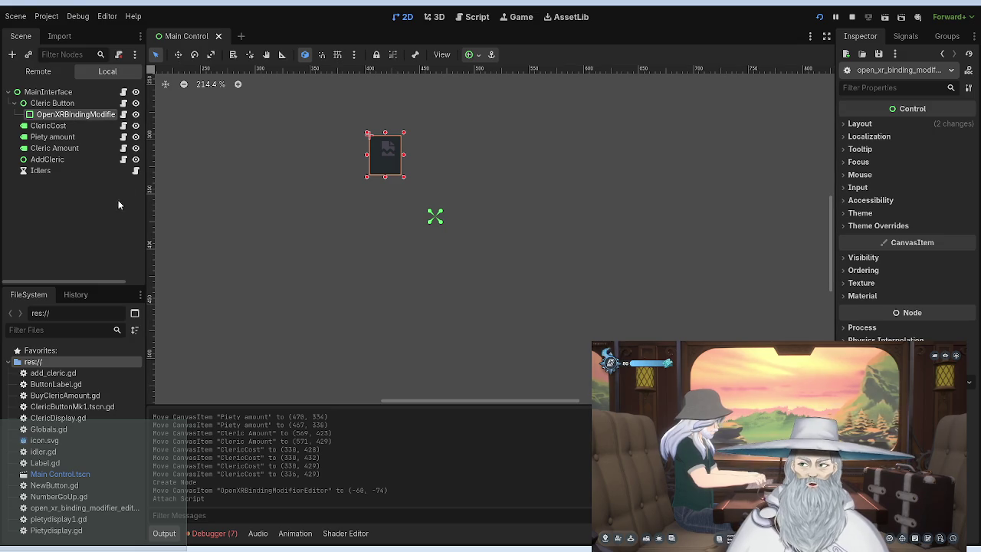
key("ctrl+x")
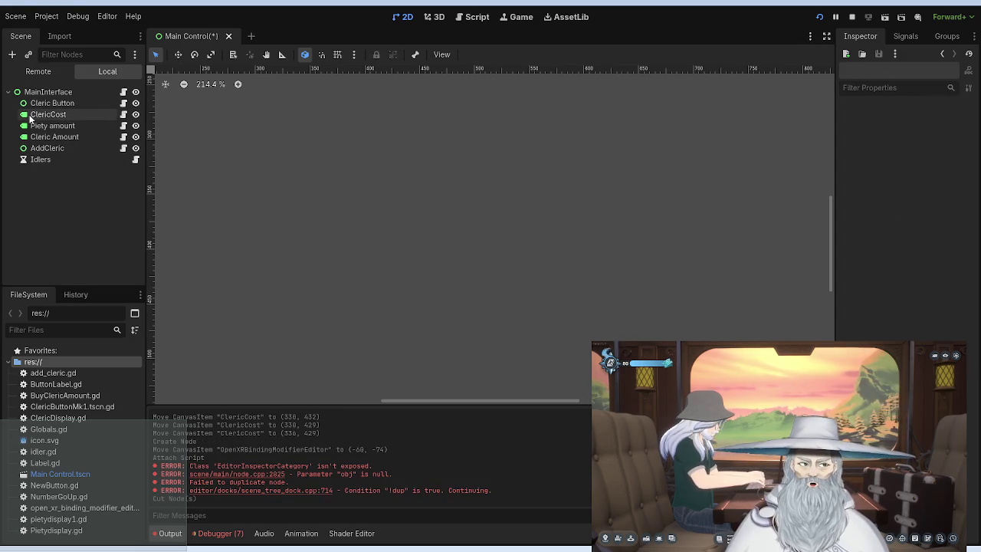
left_click(57, 116)
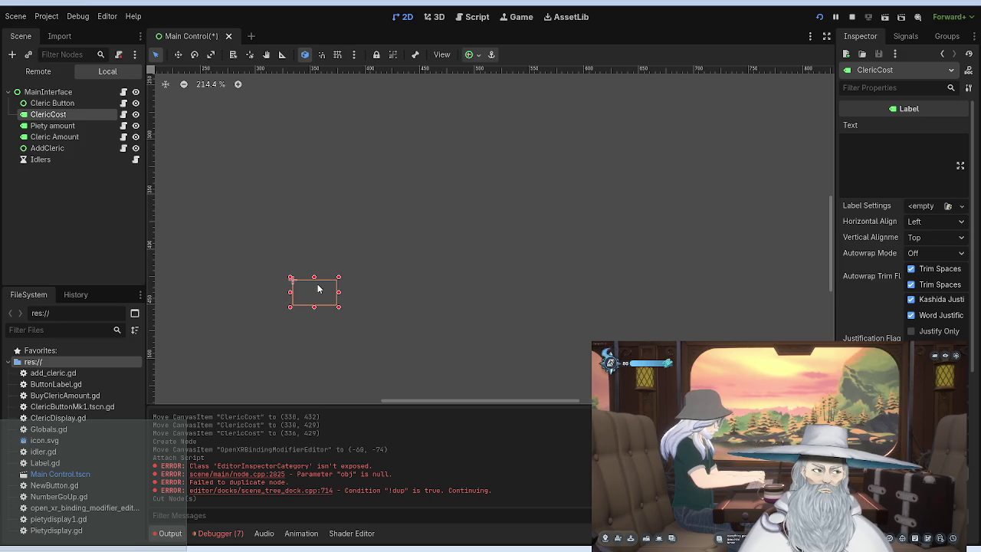
Move the Cleric Amount label higher on the canvas.
left_click(61, 103)
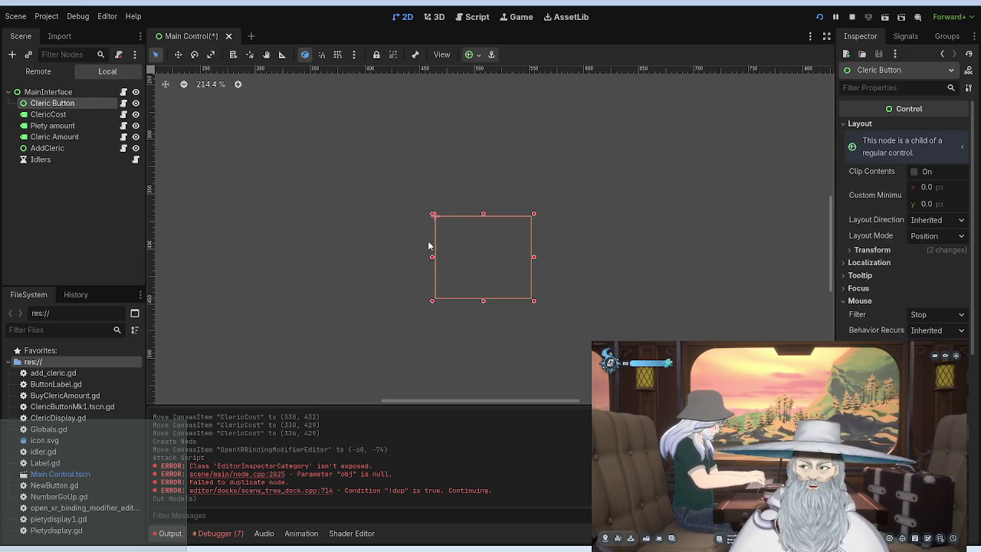
left_click(54, 137)
mouse_move(569, 295)
left_mouse_down()
mouse_move(486, 237)
mouse_move(556, 222)
mouse_move(537, 189)
mouse_move(546, 199)
left_mouse_up()
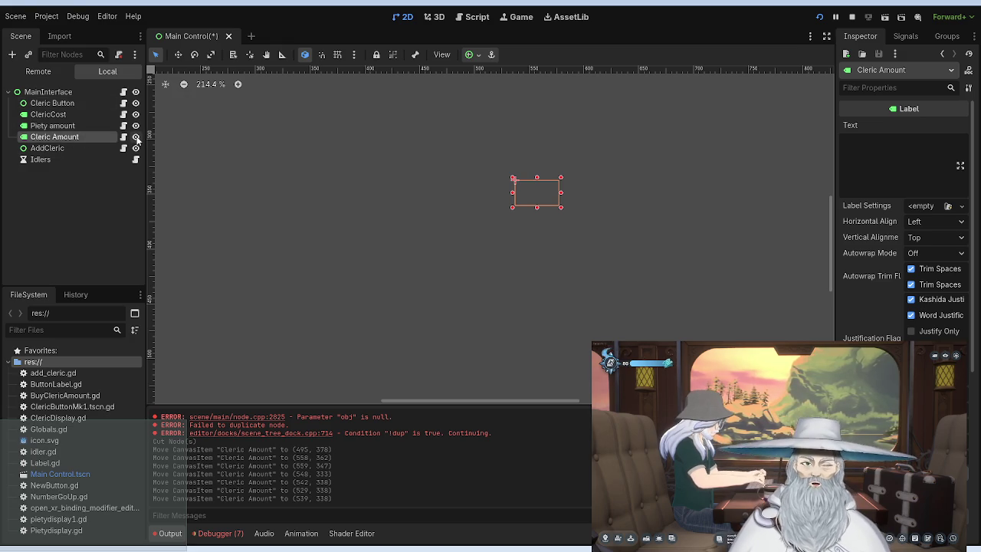
Paste the cut label below Piety amount and drag it directly under MainInterface.
left_click(68, 115)
left_click(53, 127)
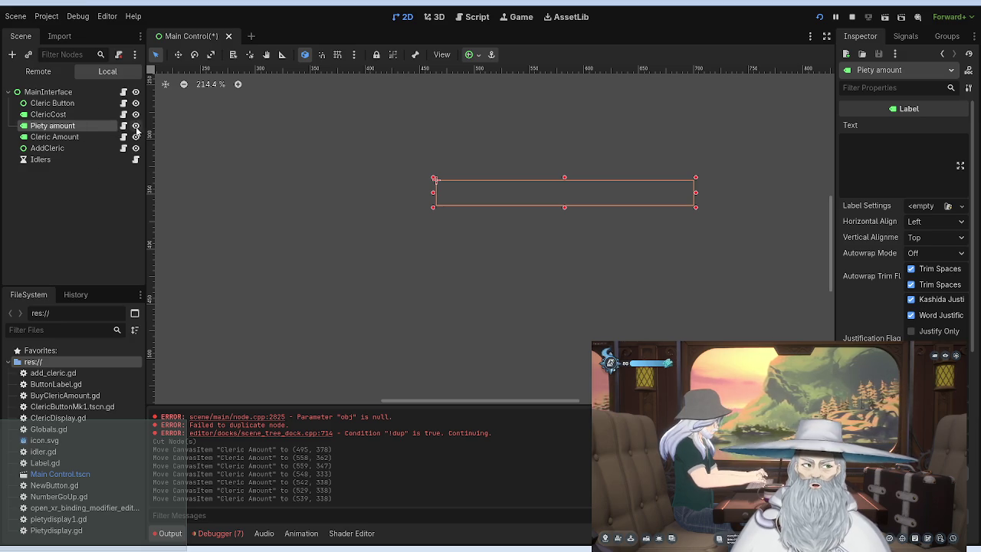
key("ctrl+v")
left_click_drag(55, 138, 51, 109)
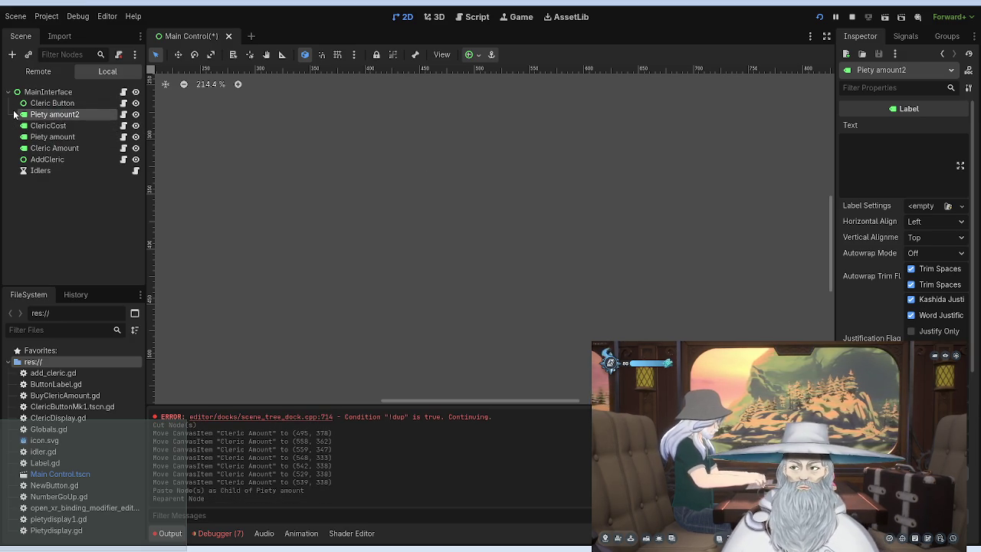
Rename the Piety amount2 node to 'Label'.
key("F2")
type("Label")
key("Return")
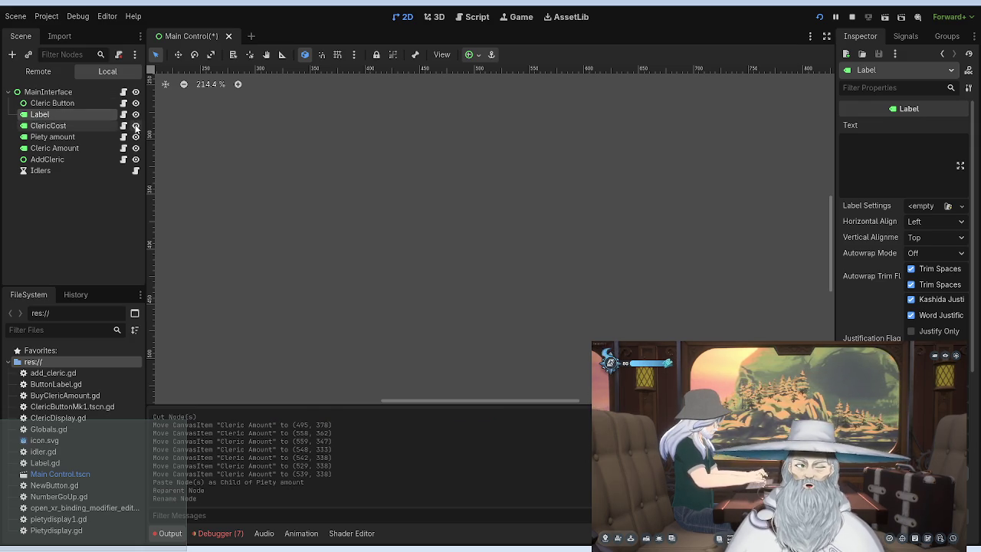
Hide ClericCost, Piety amount and Cleric Amount, then open Label's pietydisplay1.gd script.
left_click(135, 126)
left_click(136, 137)
left_click(136, 149)
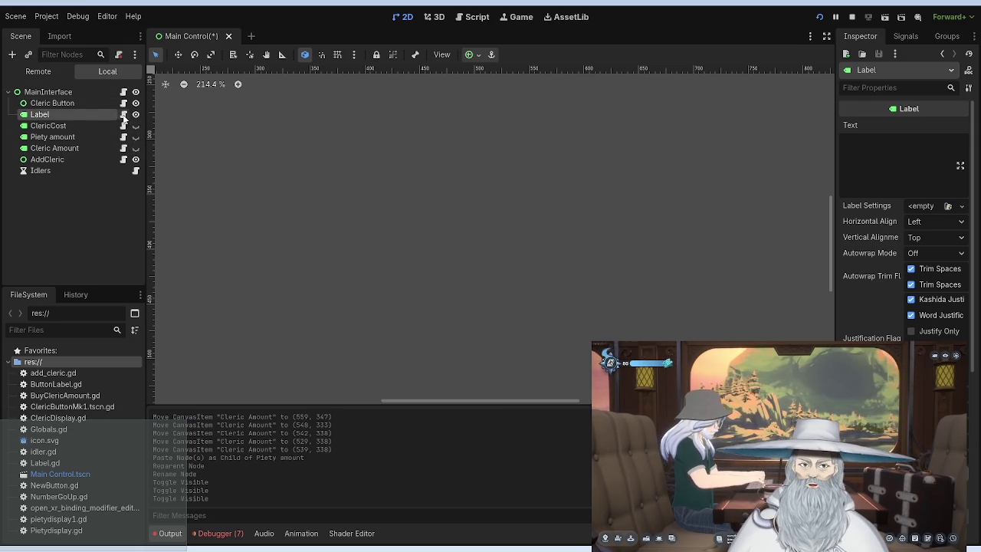
left_click(123, 115)
left_click(56, 125)
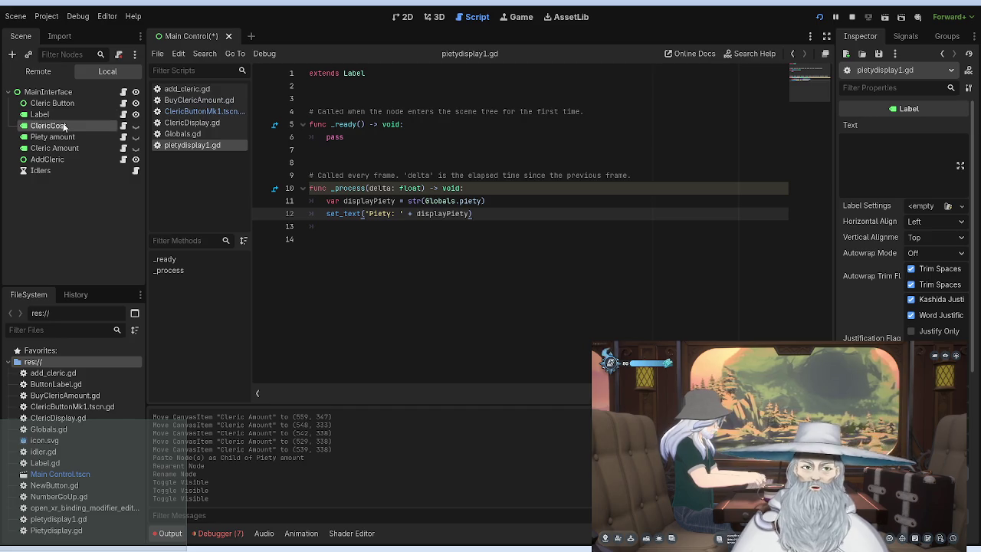
Check the ClericCost script's set_text line, then rename the pasted Label node to 'Information'.
left_click(123, 126)
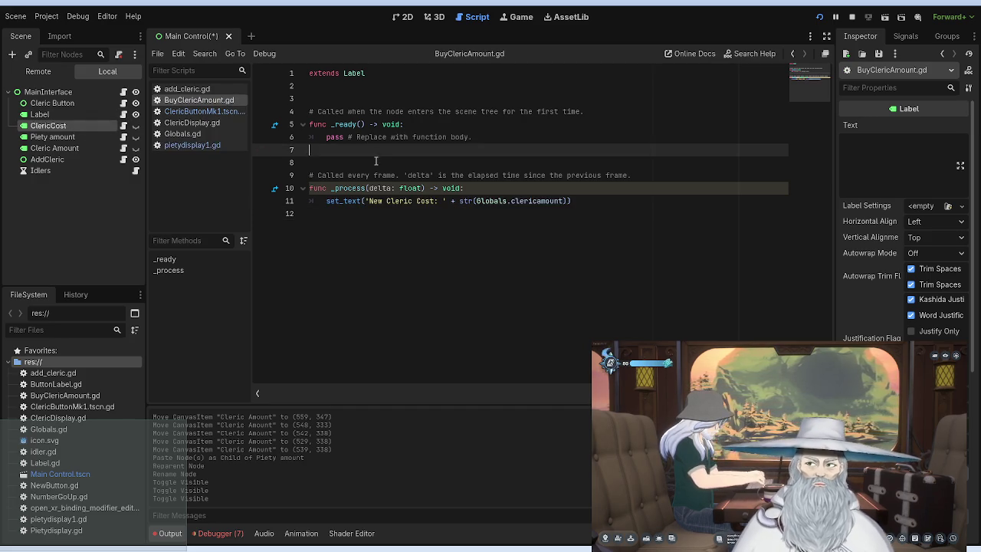
mouse_move(572, 201)
left_mouse_down()
mouse_move(330, 189)
mouse_move(320, 201)
left_mouse_up()
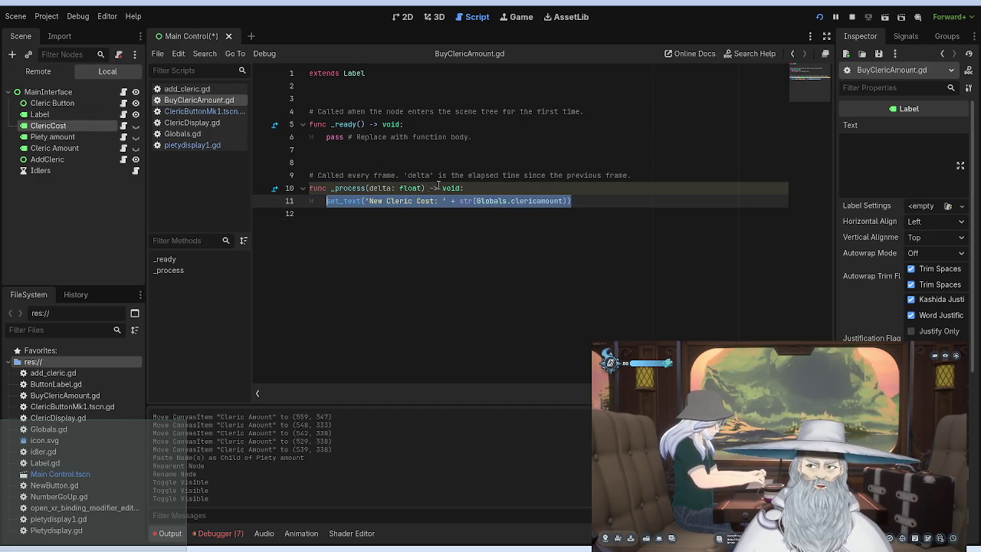
left_click(46, 114)
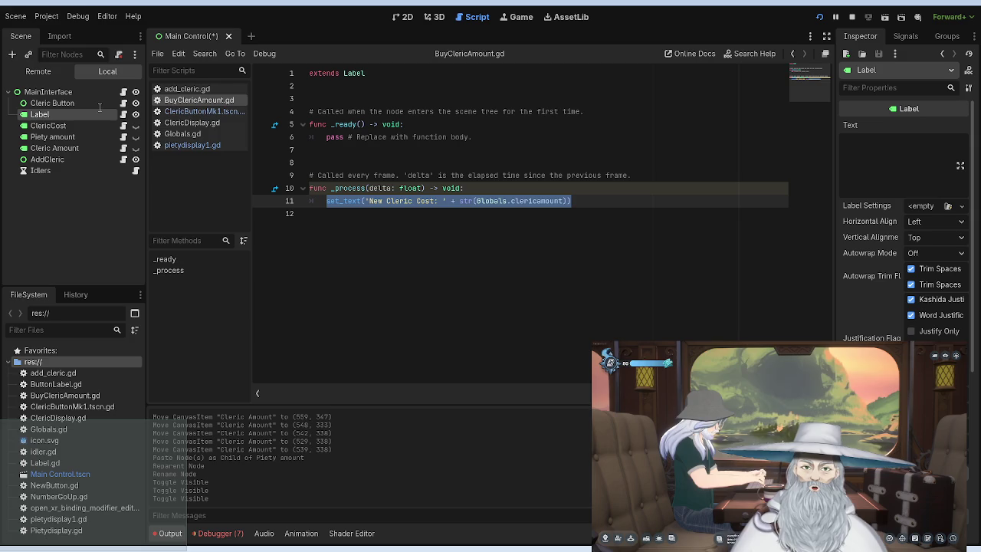
type("Information")
key("Return")
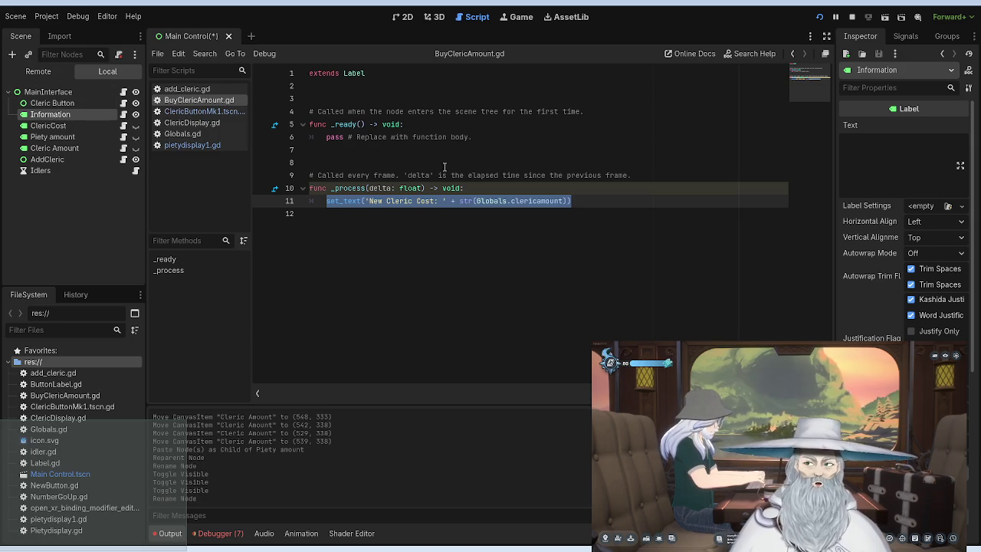
left_click(124, 115)
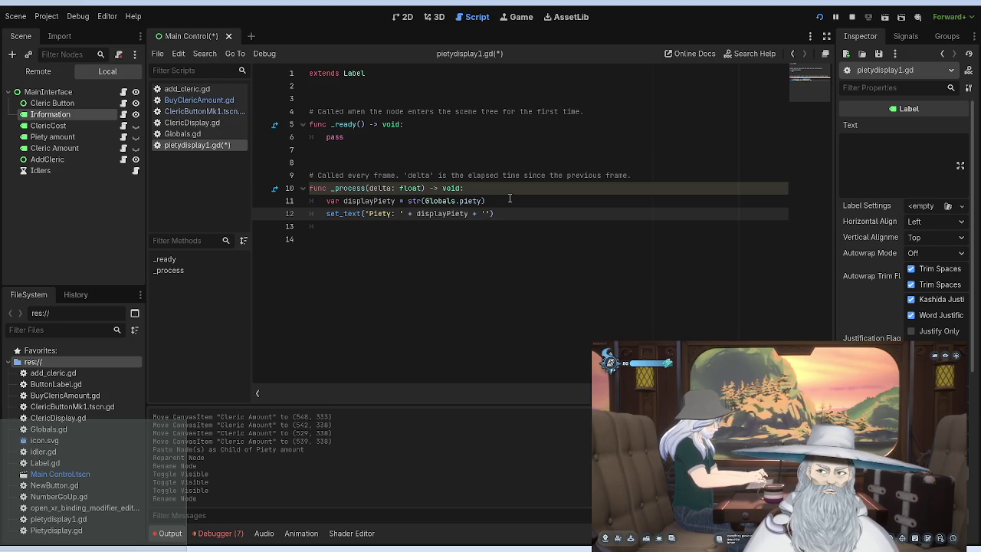
Extend the label's set_text call with ' | Clerics: ' + Globals.clericamount.
type("'")
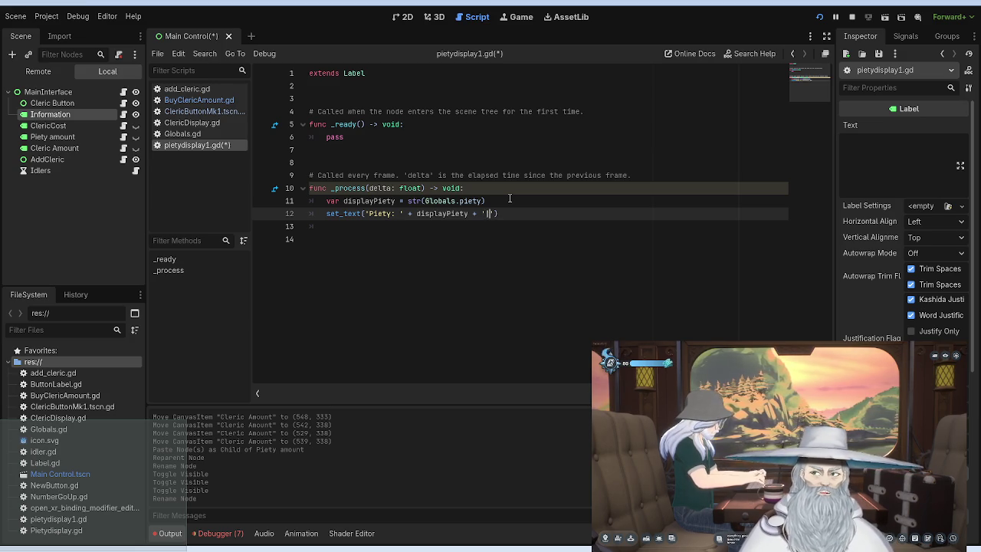
type(" |")
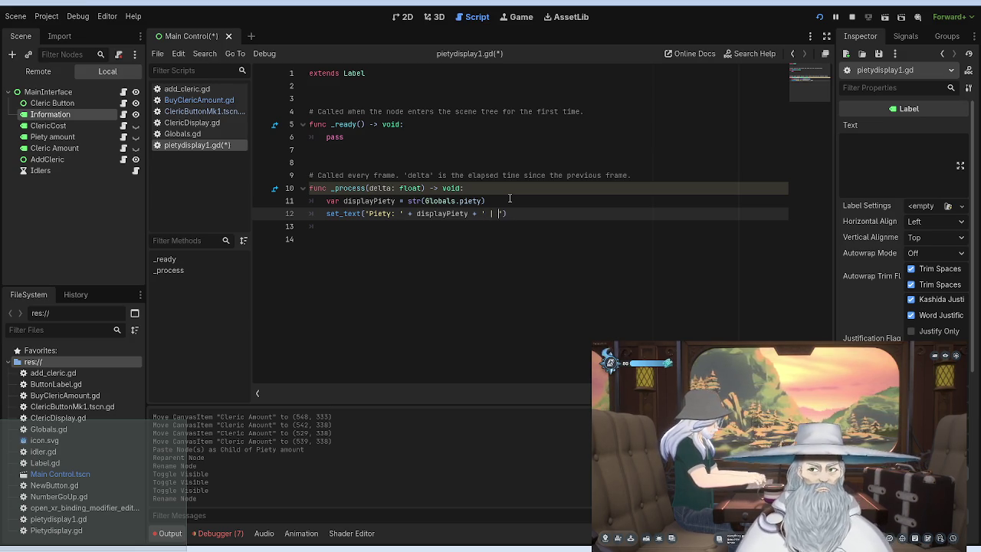
type(" Cler")
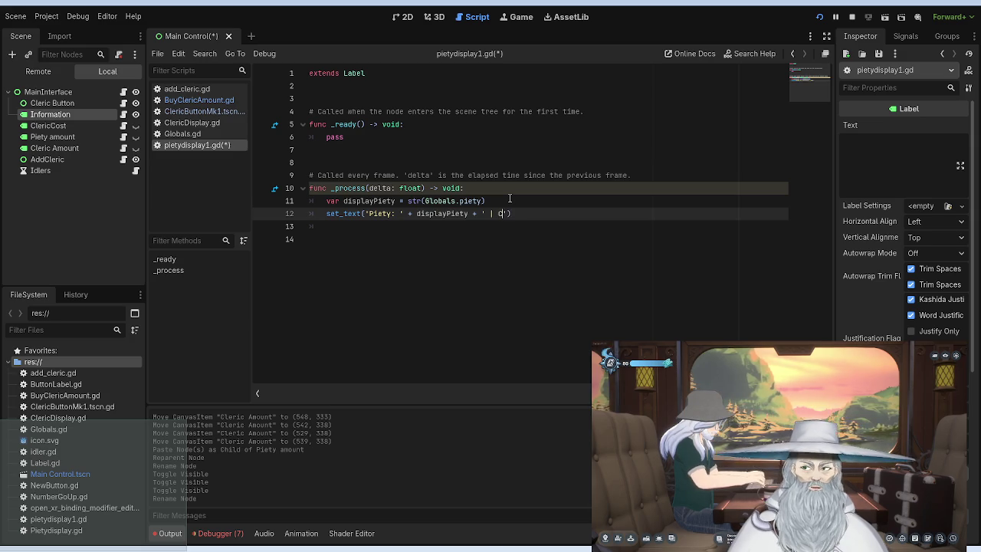
type("ics:")
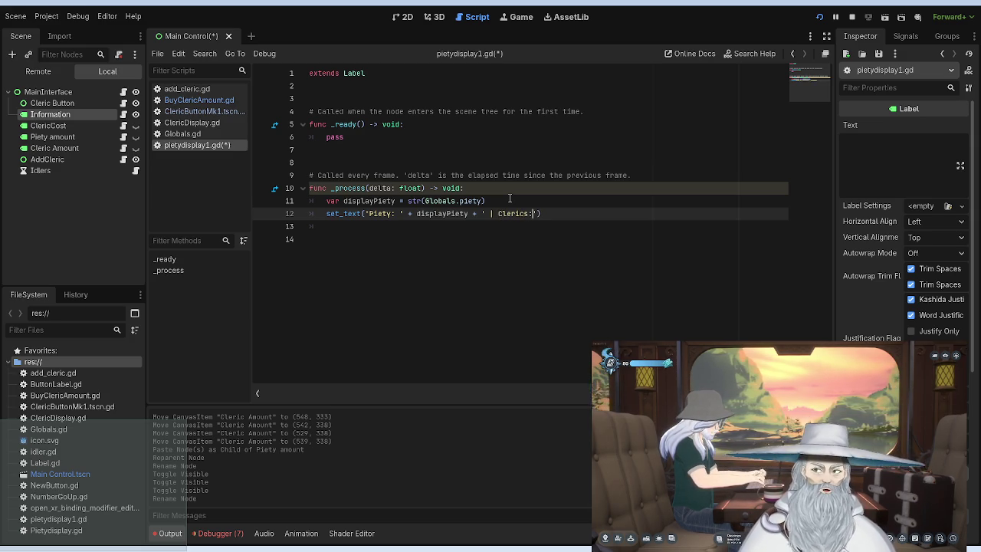
type(" ' +")
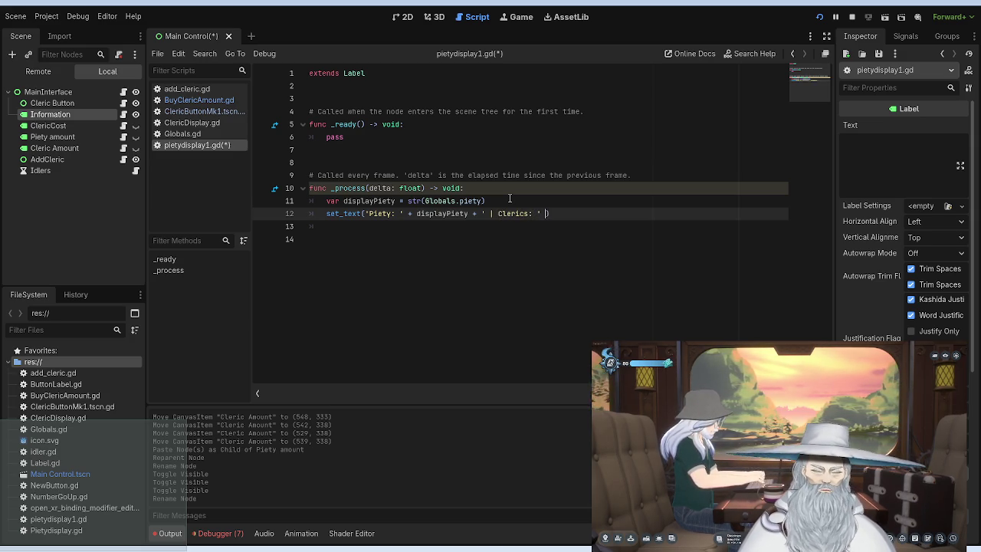
type("Globals")
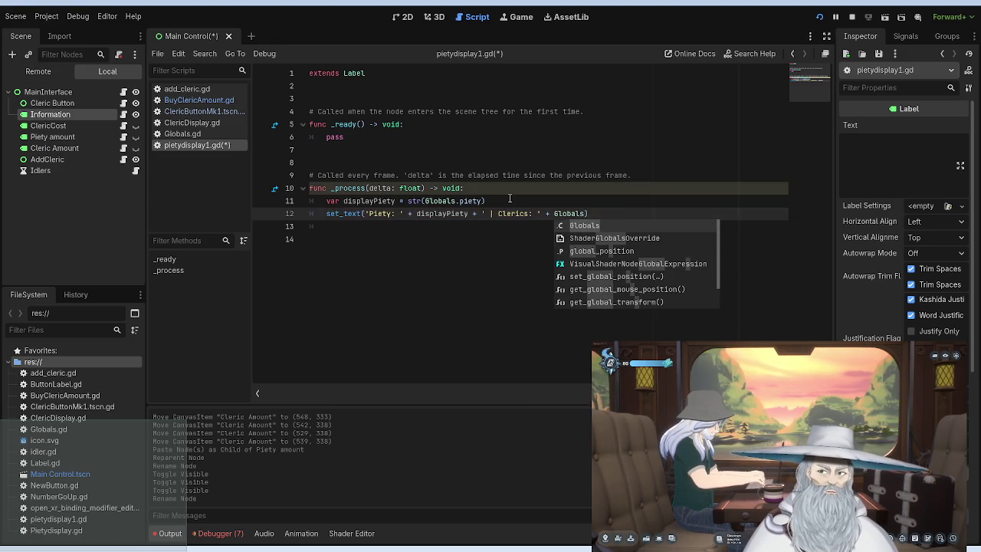
type(".Cleric")
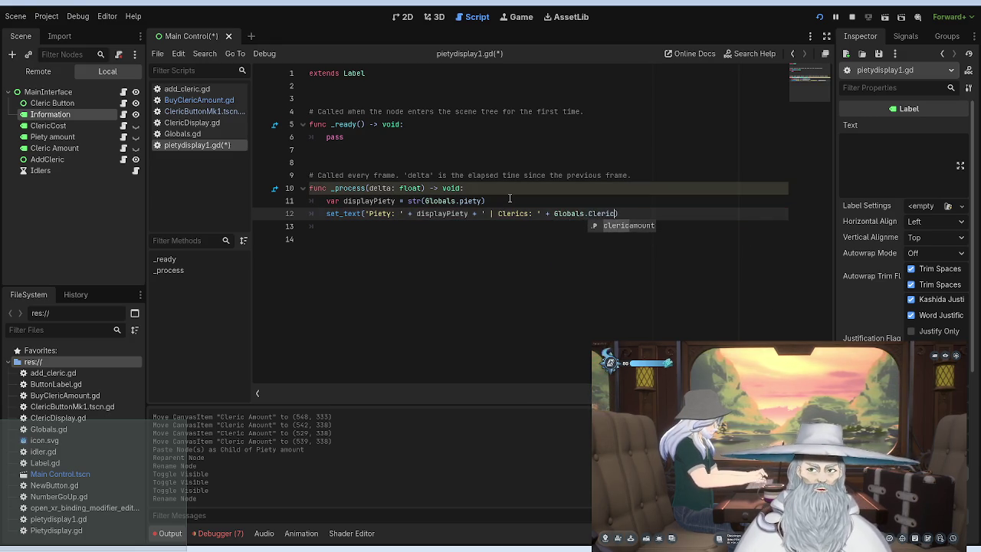
key("Return")
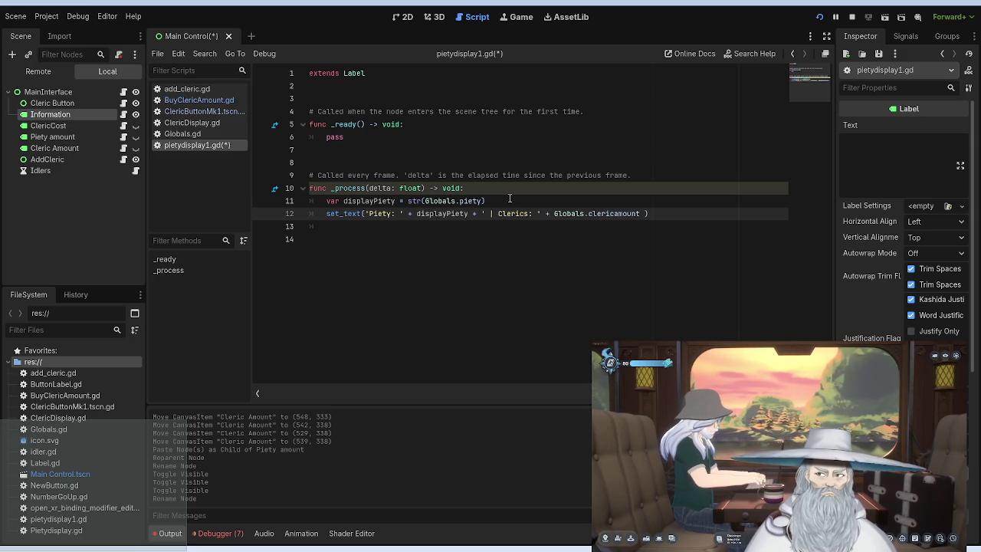
left_click(509, 199)
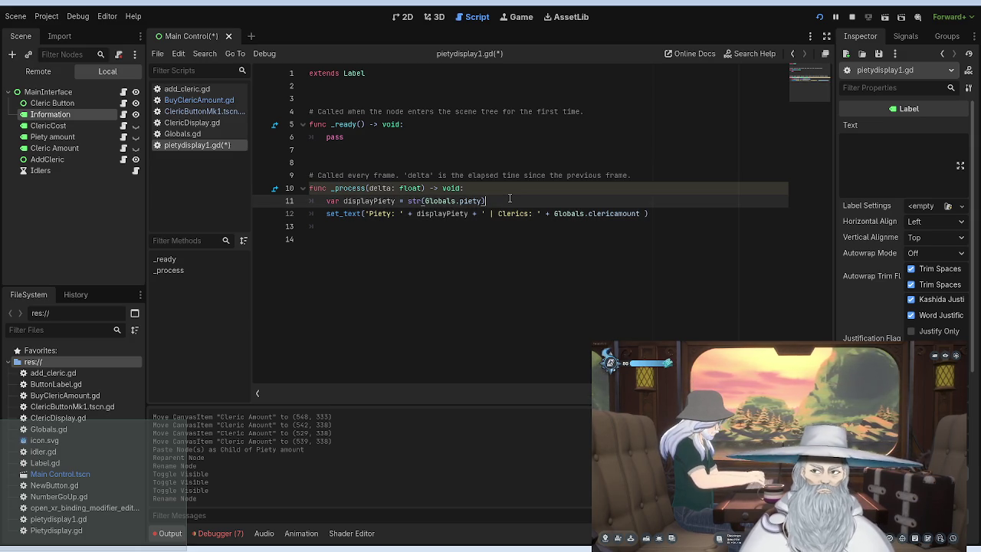
Add variables displayclerics = str(Globals.clericamount) and displayclericcost = str(Globals.clericcost) below displayPiety.
key("Return")
type("var")
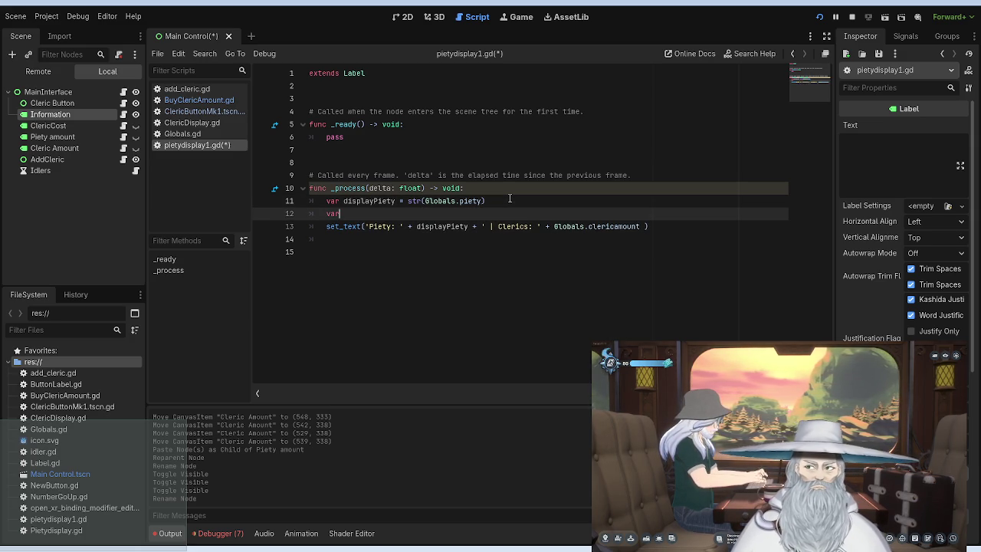
type(" display")
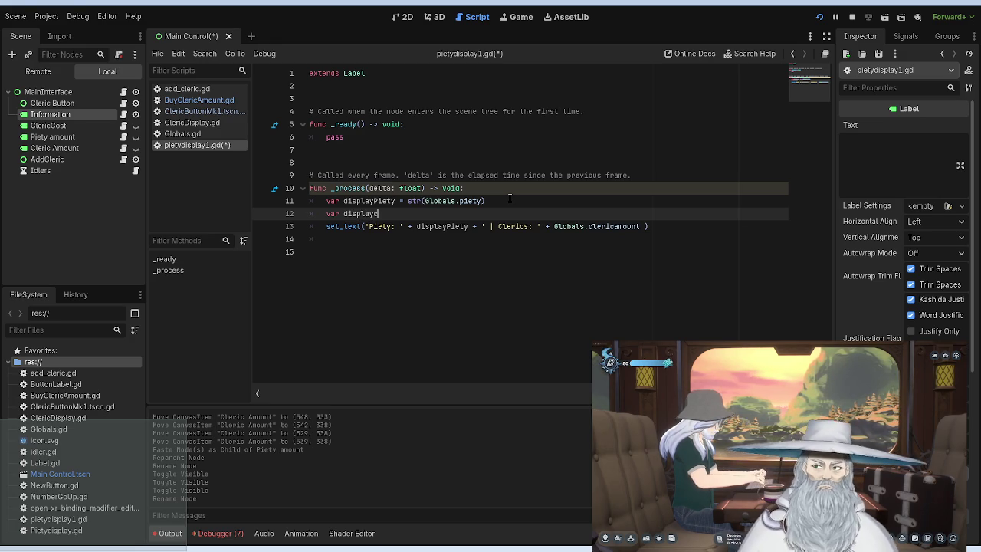
type("Clerics ")
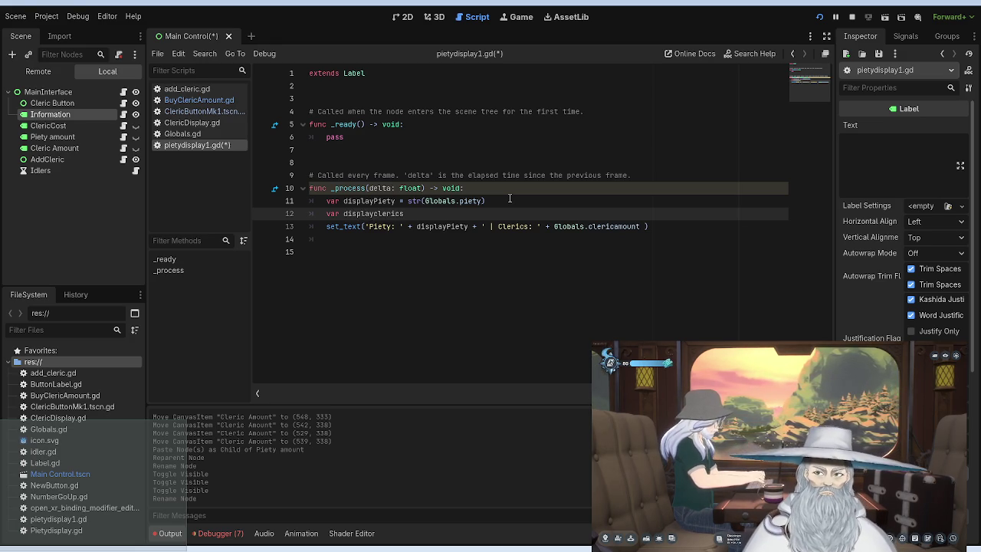
type("= str(")
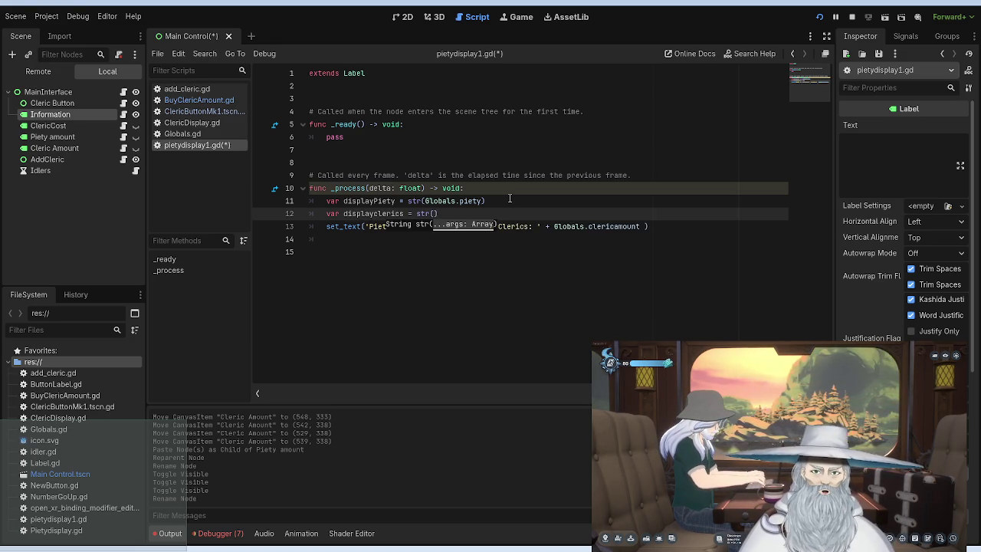
type("Globals.")
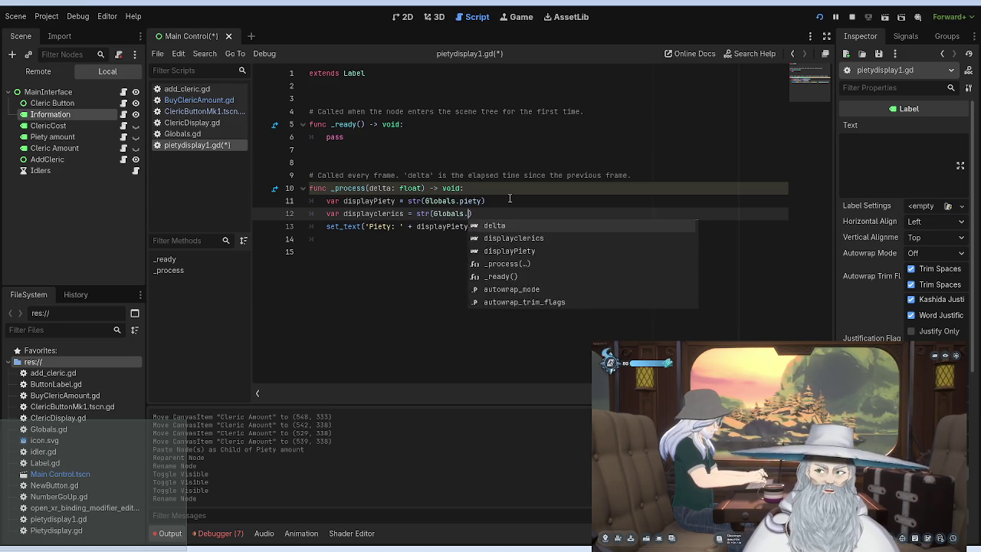
type("clericamount")
key("Return")
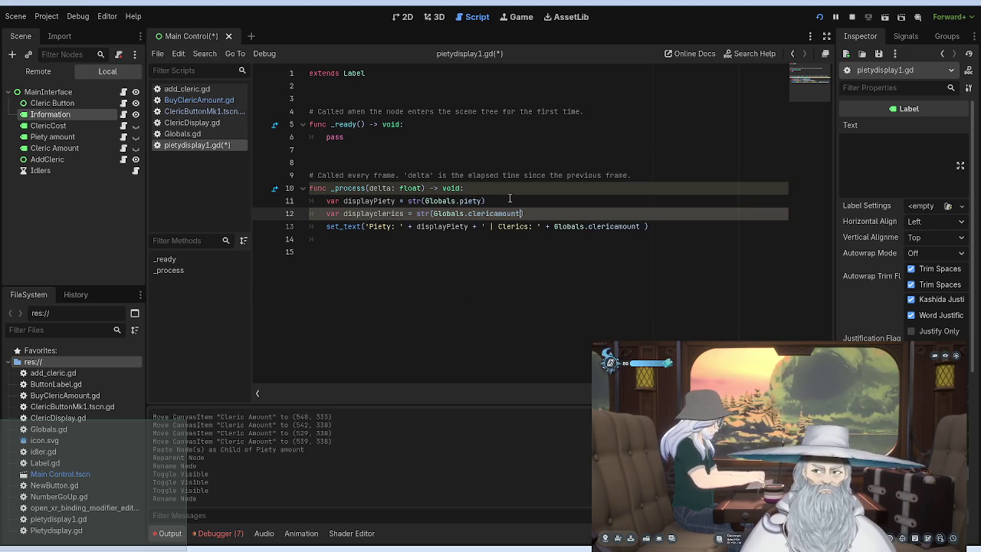
key("End")
key("Return")
type("var displaycl")
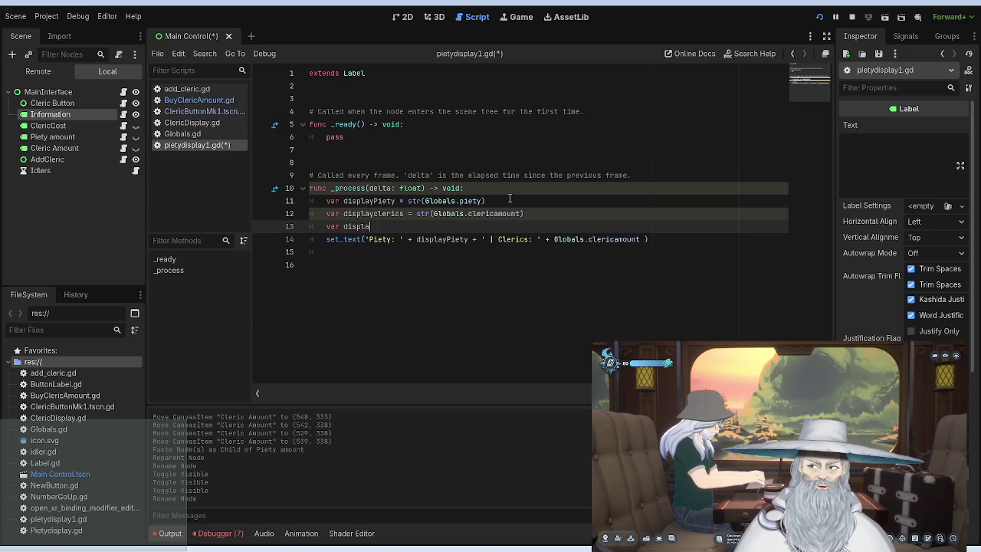
type("ericcost = str")
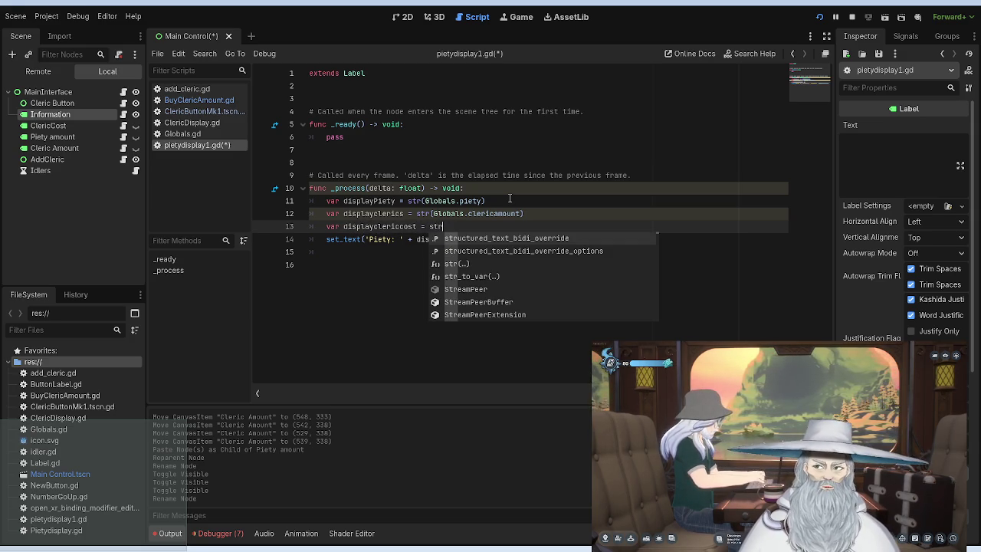
type("(Globa")
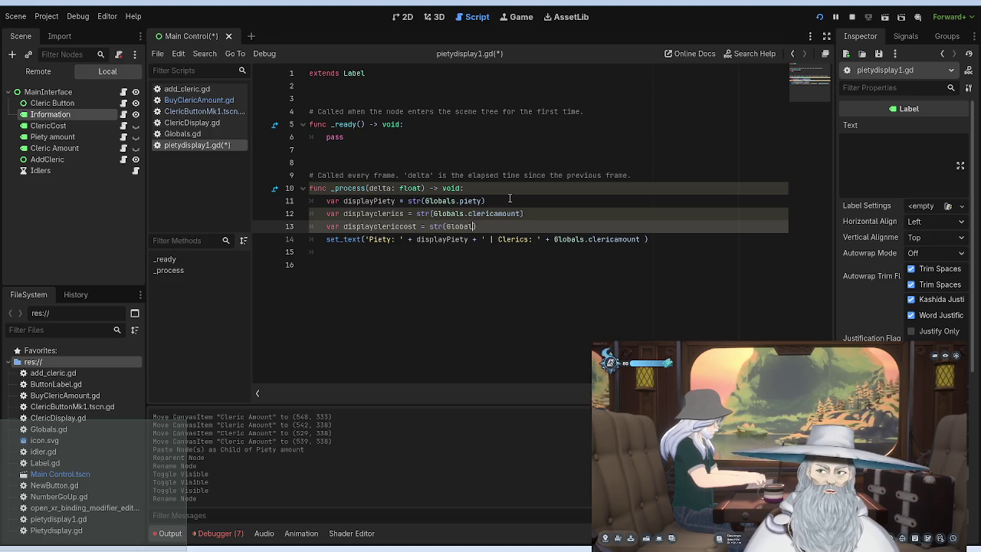
type("ls.cleri")
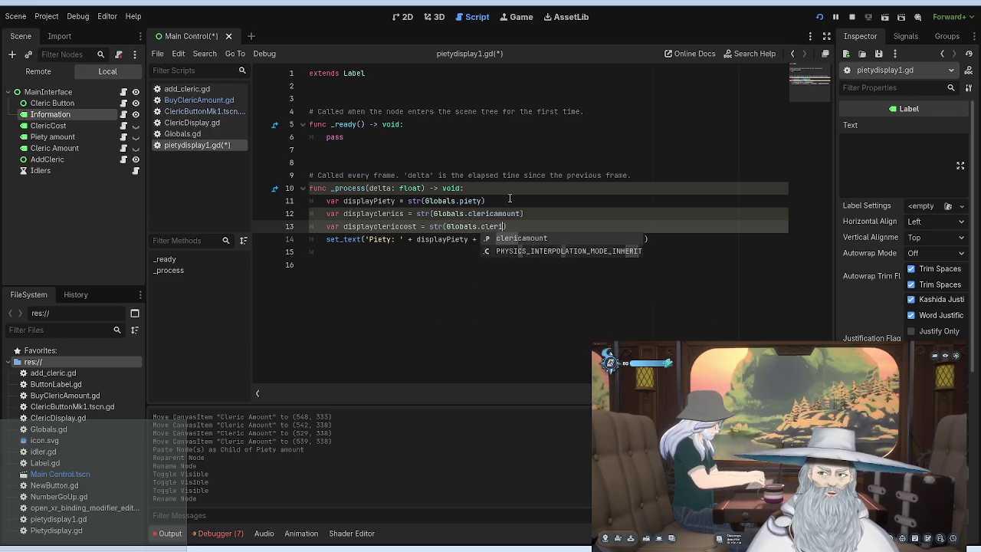
type("ccost")
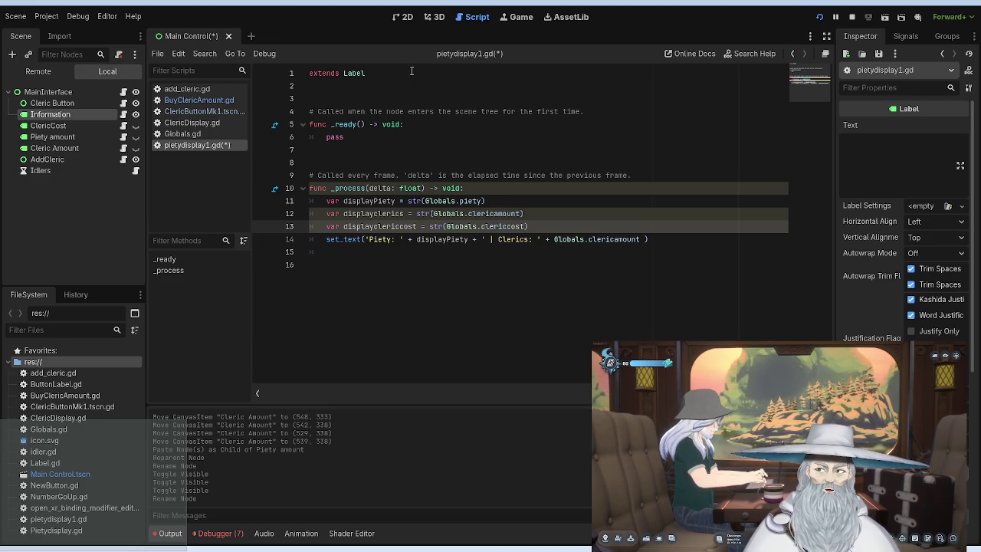
left_click(193, 134)
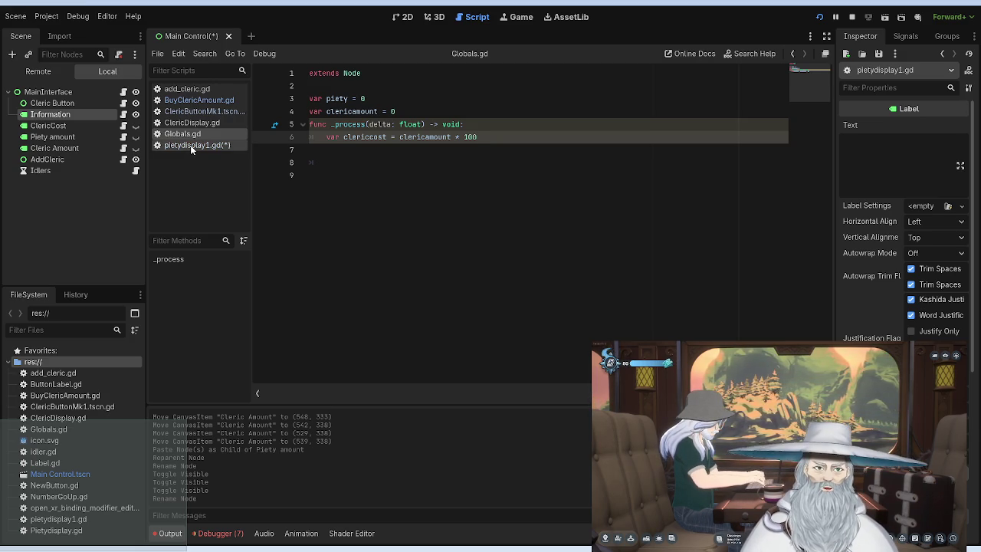
Append + ' | Cleric Cost: ' + displayclericcost inside the set_text call in pietydisplay1.gd.
left_click(190, 144)
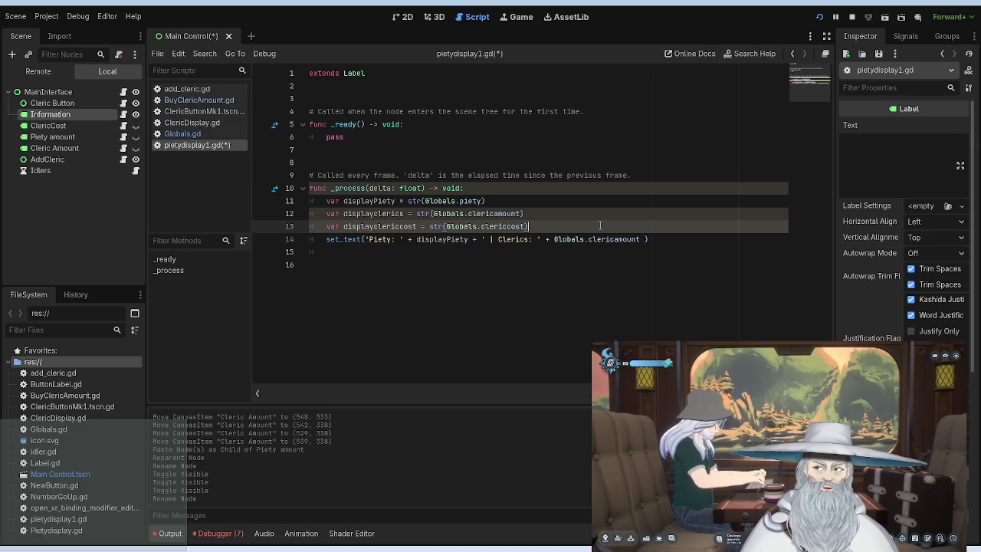
left_click(674, 242)
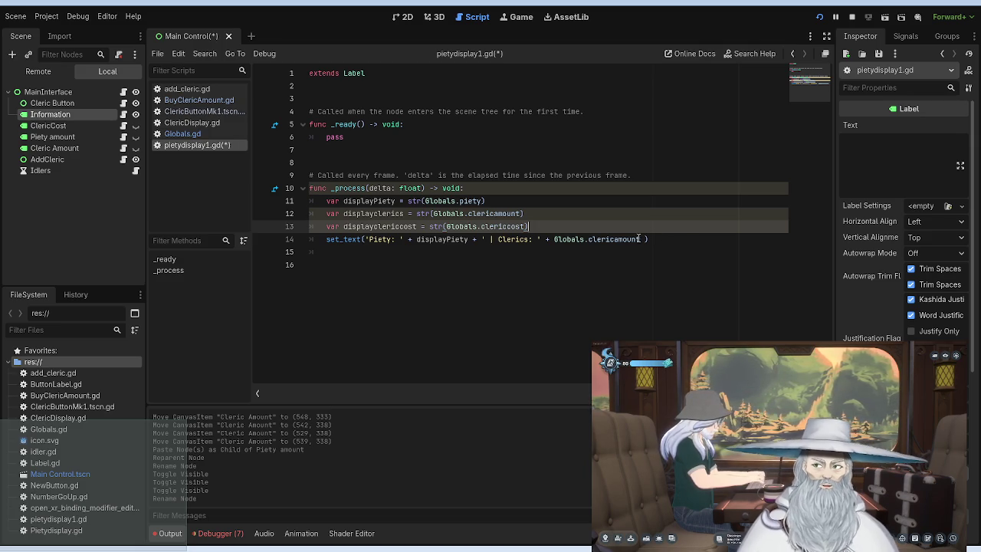
key("Left")
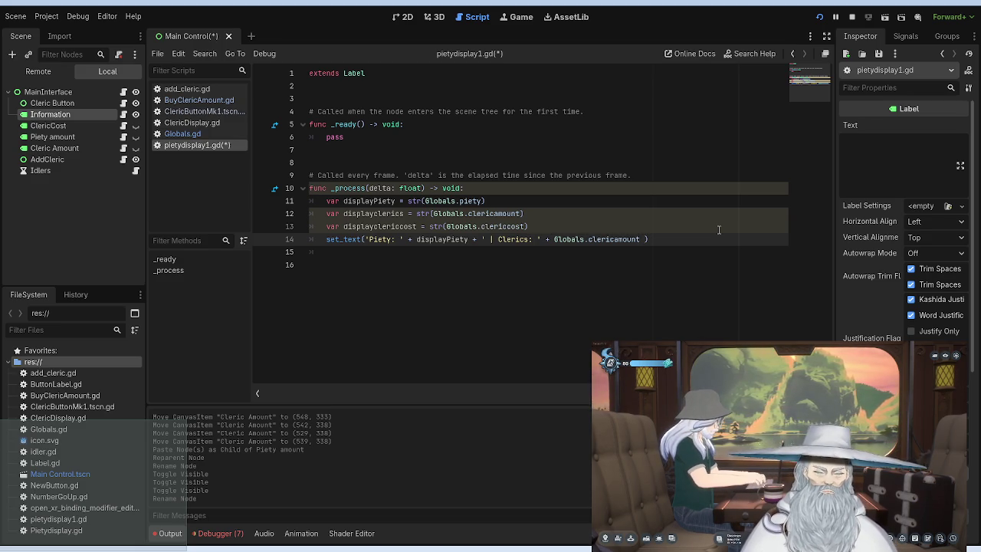
type("+")
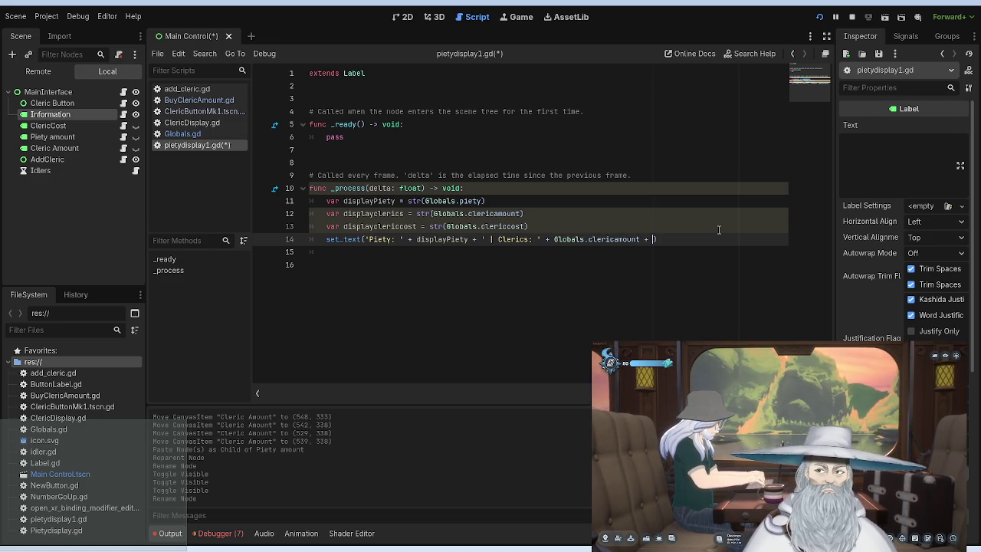
type(" '")
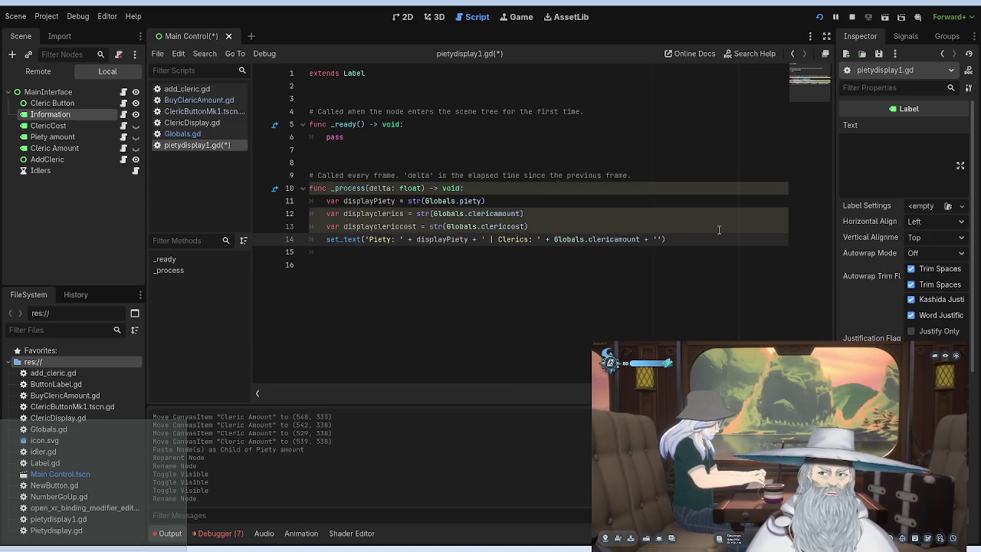
type(" | ")
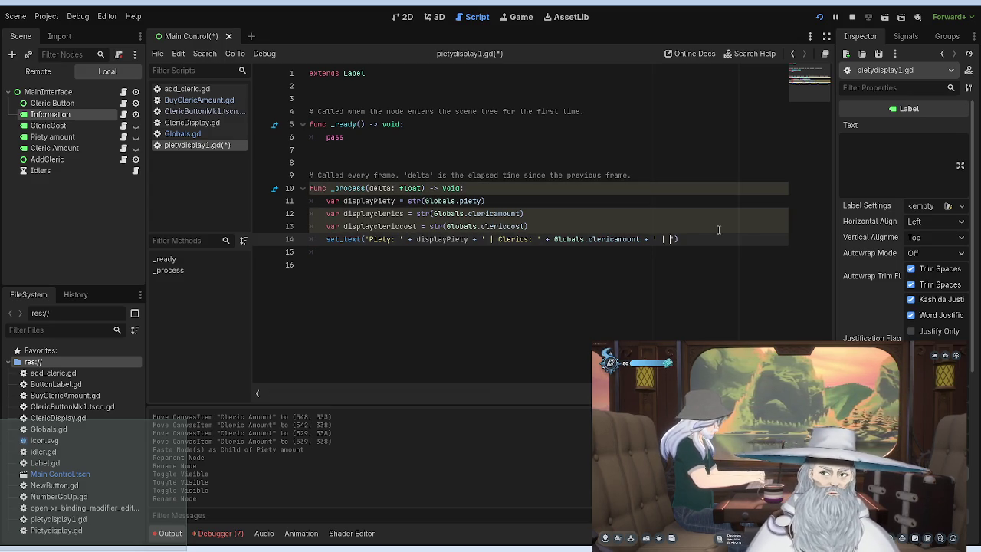
type("Cleri")
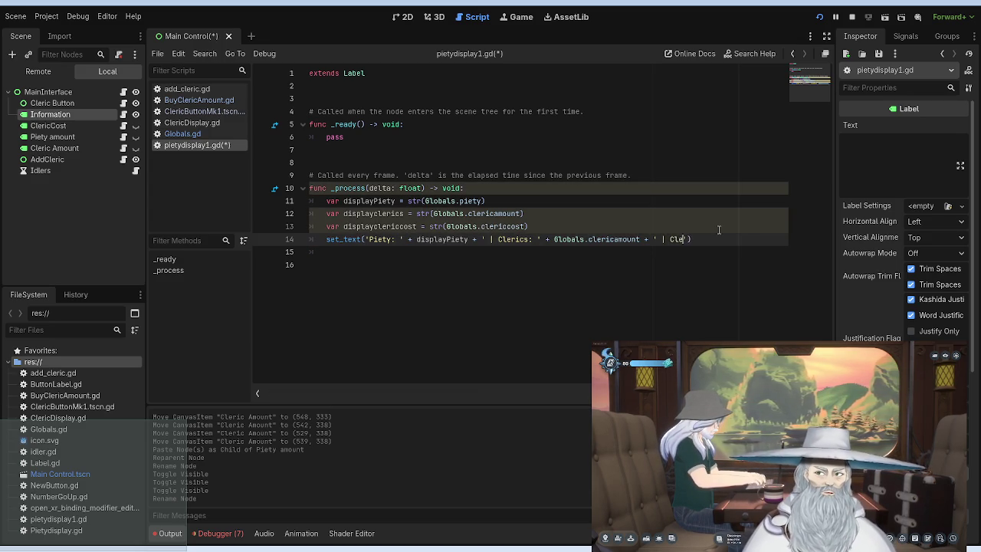
type("c Cost")
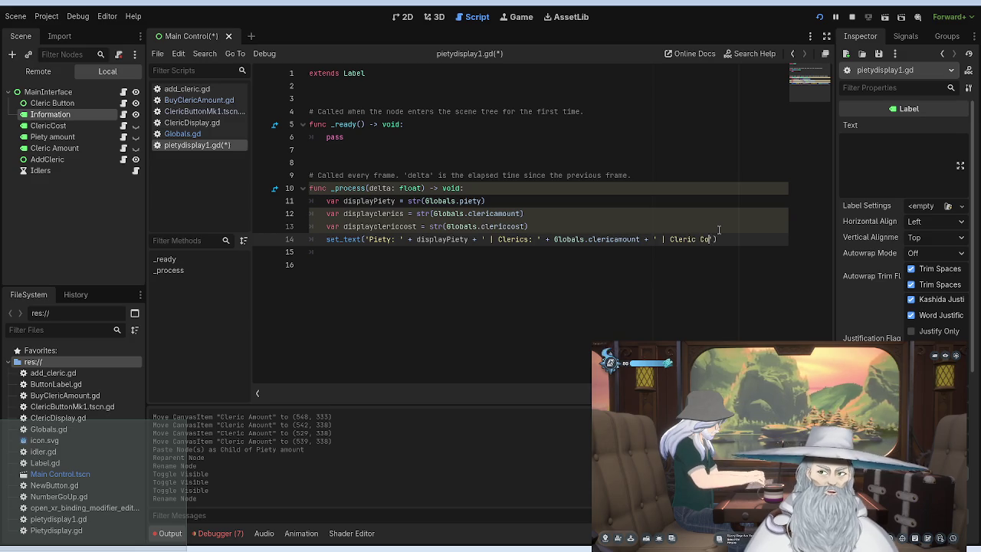
type(": ")
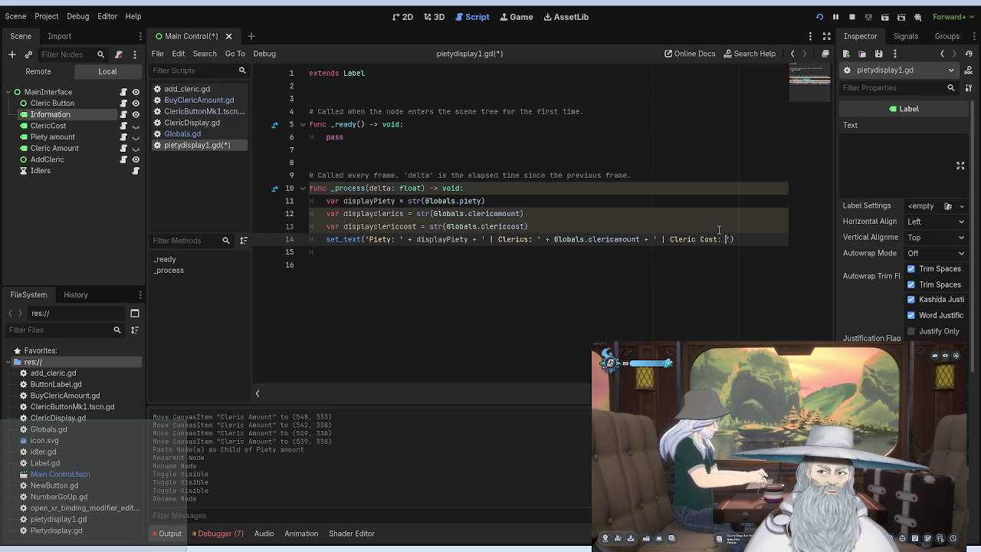
type("' +")
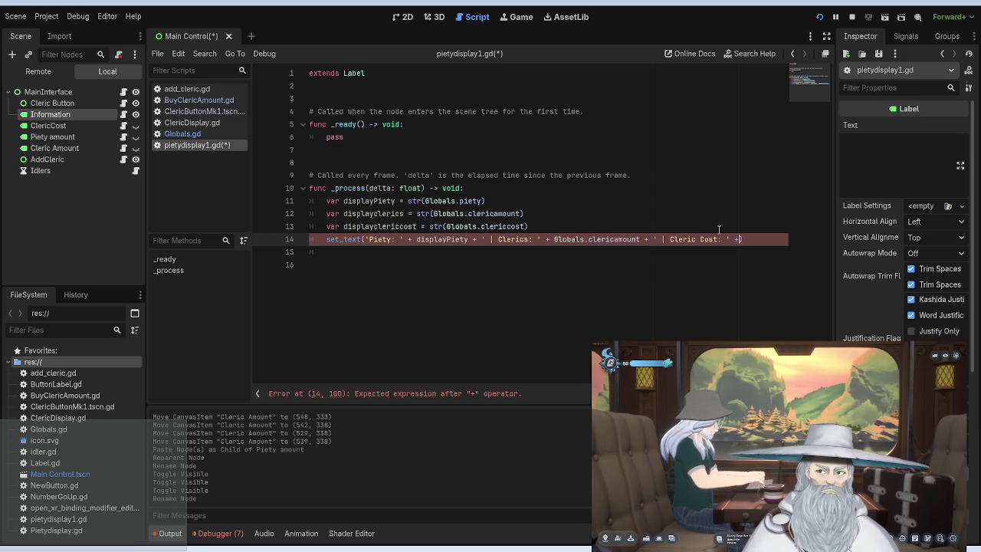
type(" display")
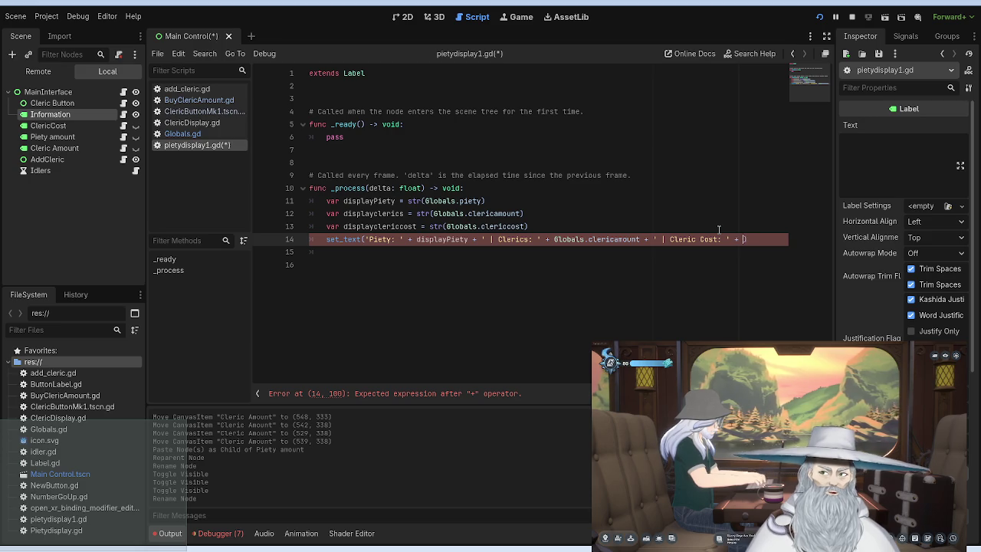
type("cle")
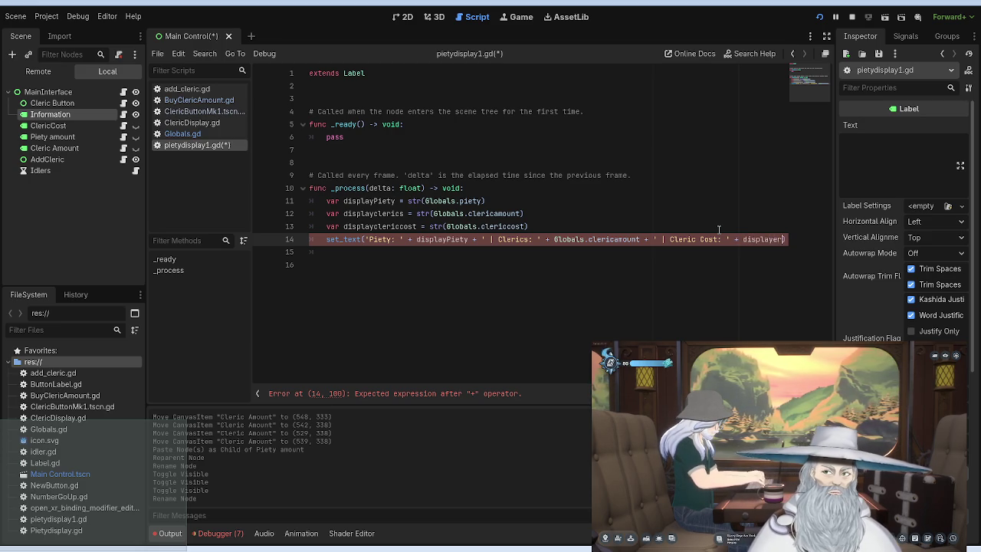
key("Return")
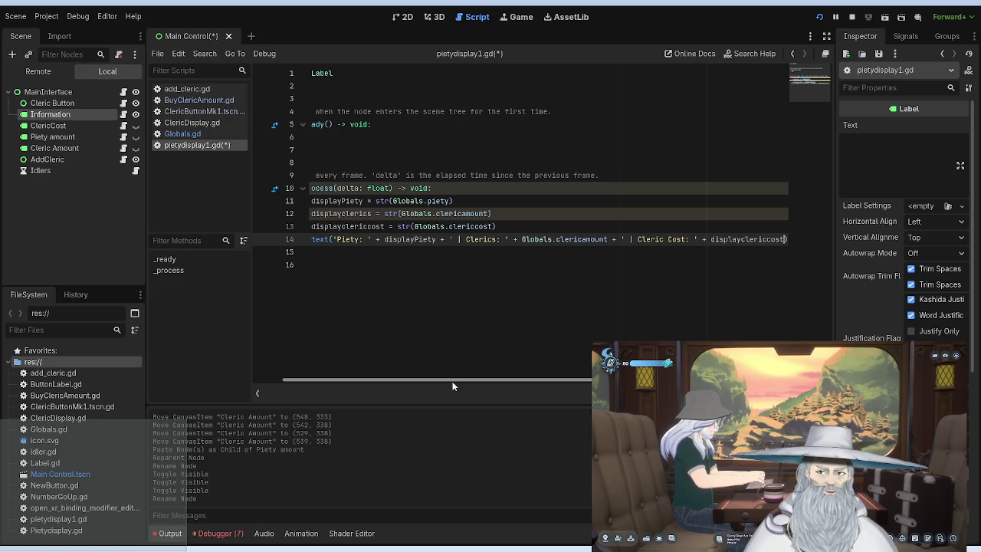
left_click_drag(393, 379, 364, 365)
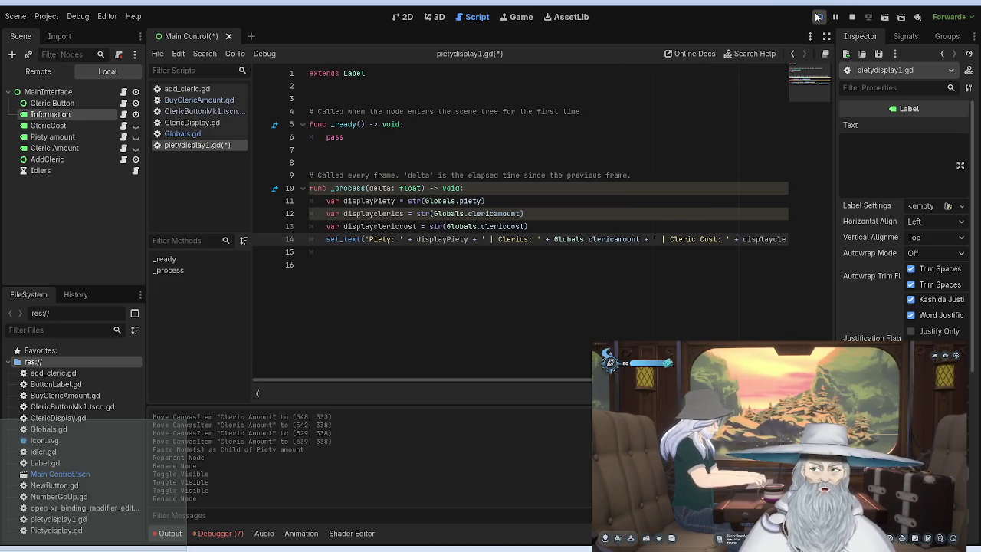
Run the project, which halts on the clericcost invalid-access error, and inspect Globals.gd's _process lines.
left_click(819, 16)
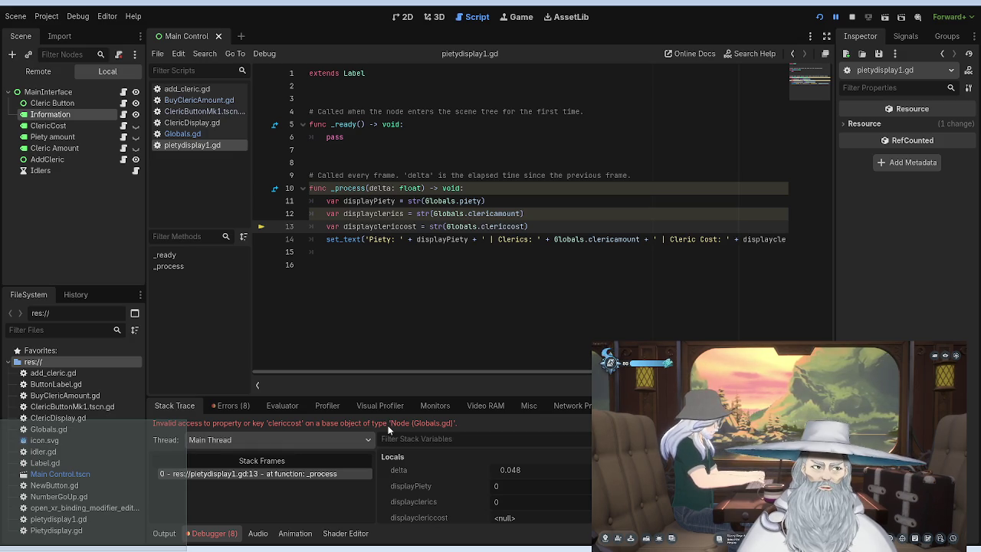
left_click(192, 133)
mouse_move(487, 136)
left_mouse_down()
mouse_move(334, 136)
mouse_move(306, 124)
left_mouse_up()
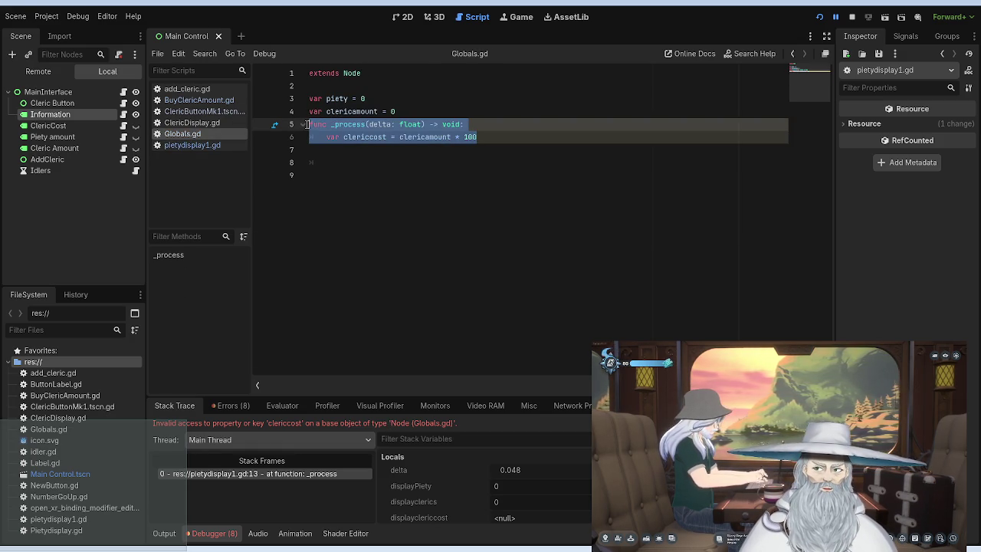
Draft a 'var displayclericcost = clericcost' line on line 8 of Globals.gd, correcting its typos.
left_click(335, 132)
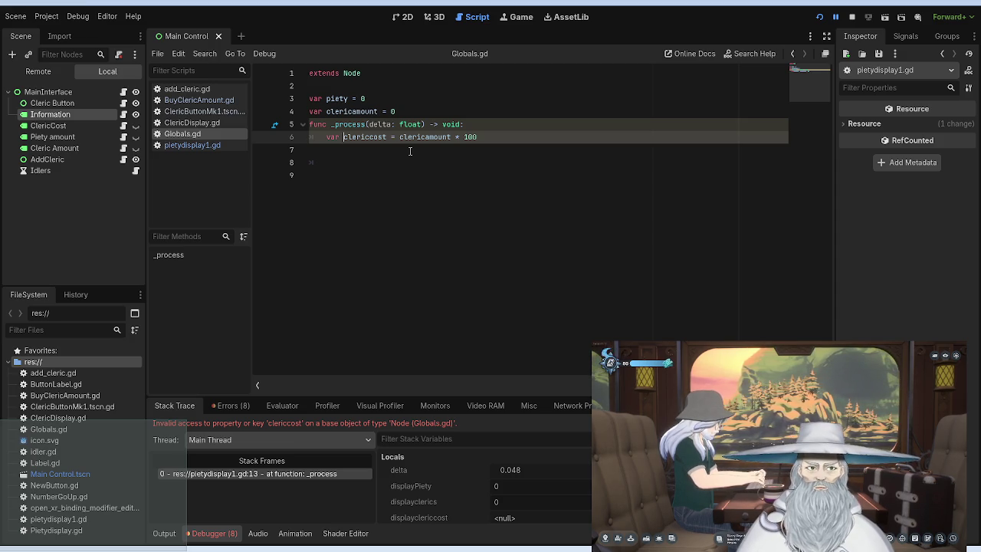
left_click(351, 159)
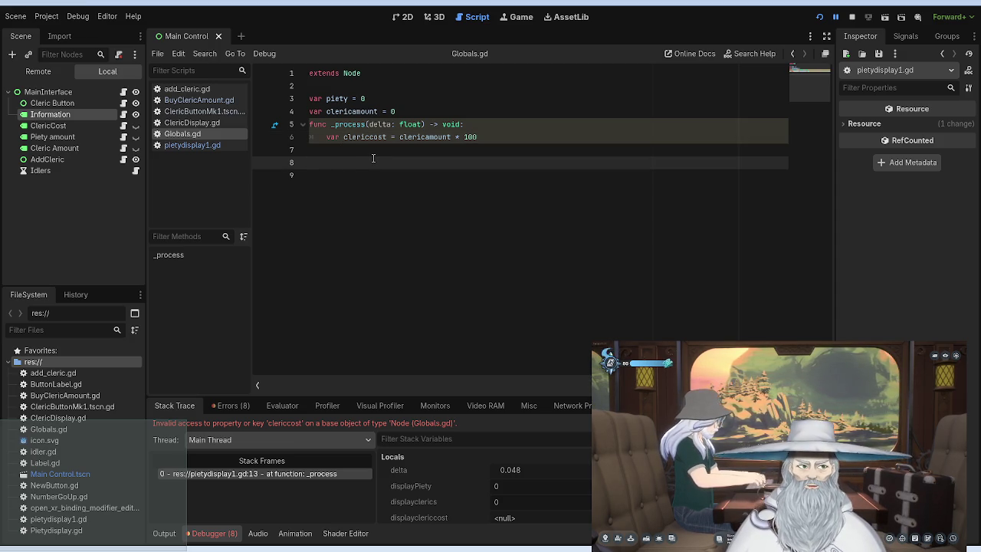
type("var c")
type("disc")
key("BackSpace")
key("BackSpace")
key("BackSpace")
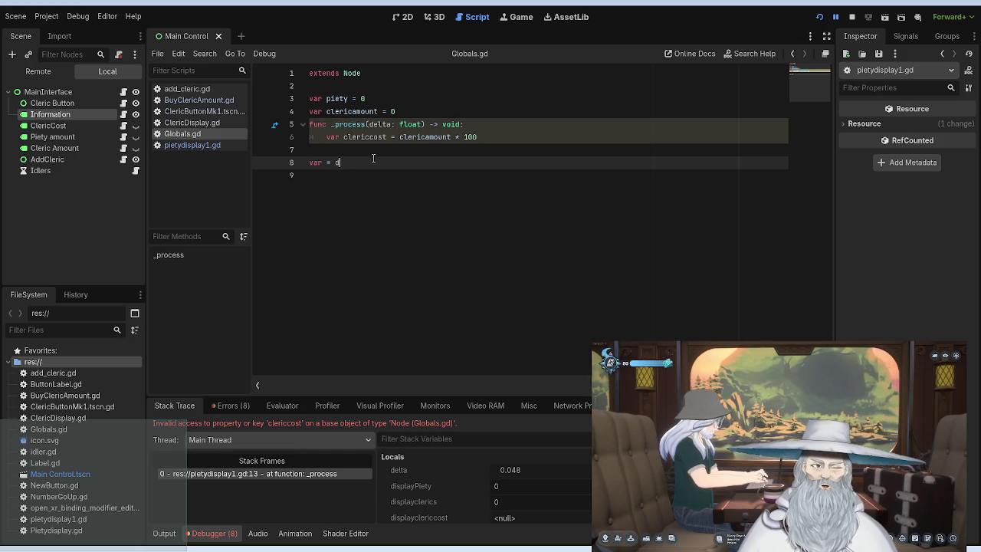
type("display")
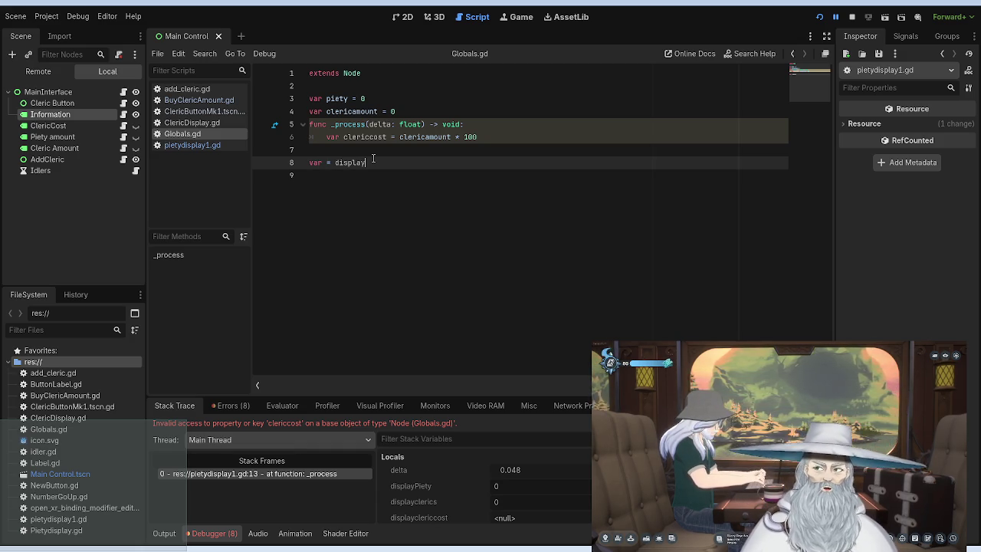
type("cleric")
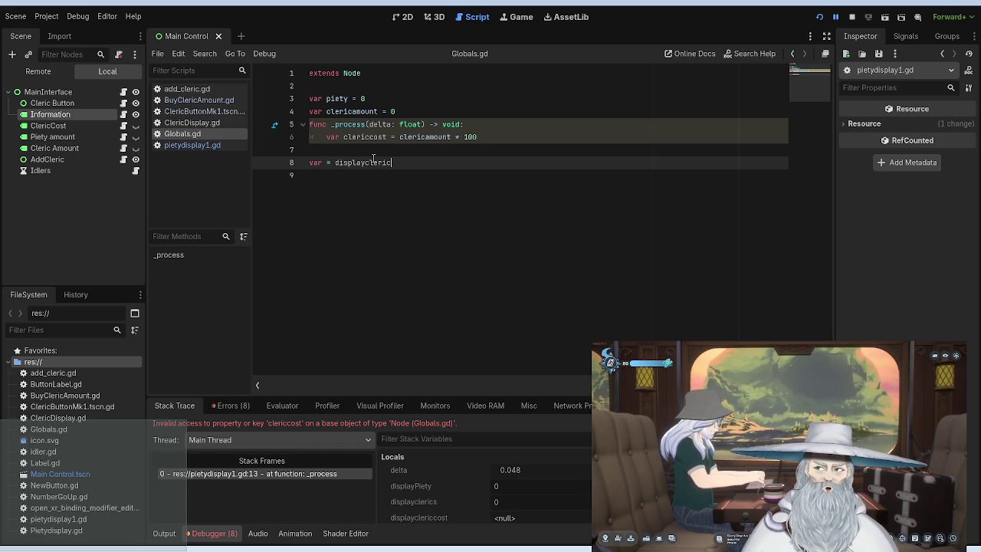
type("cost")
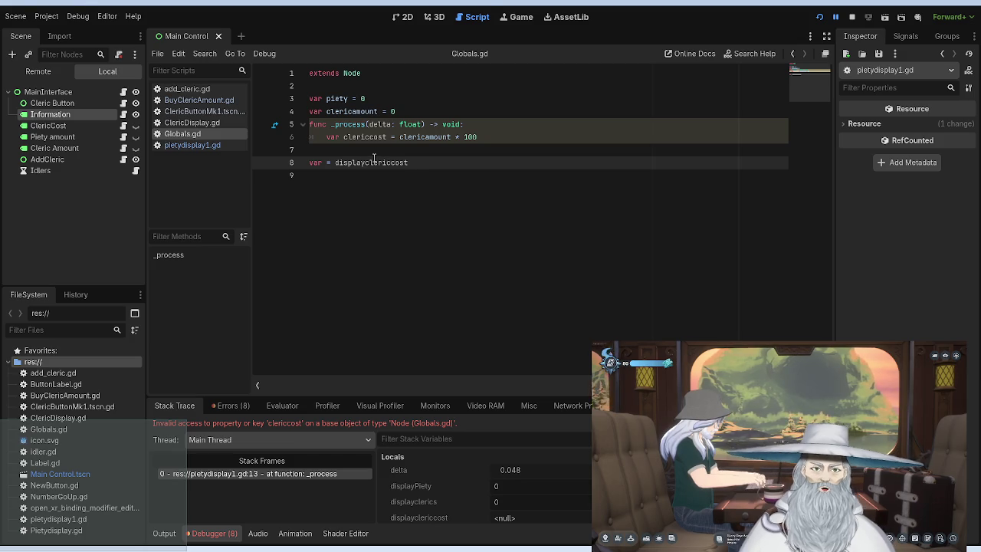
type(" -")
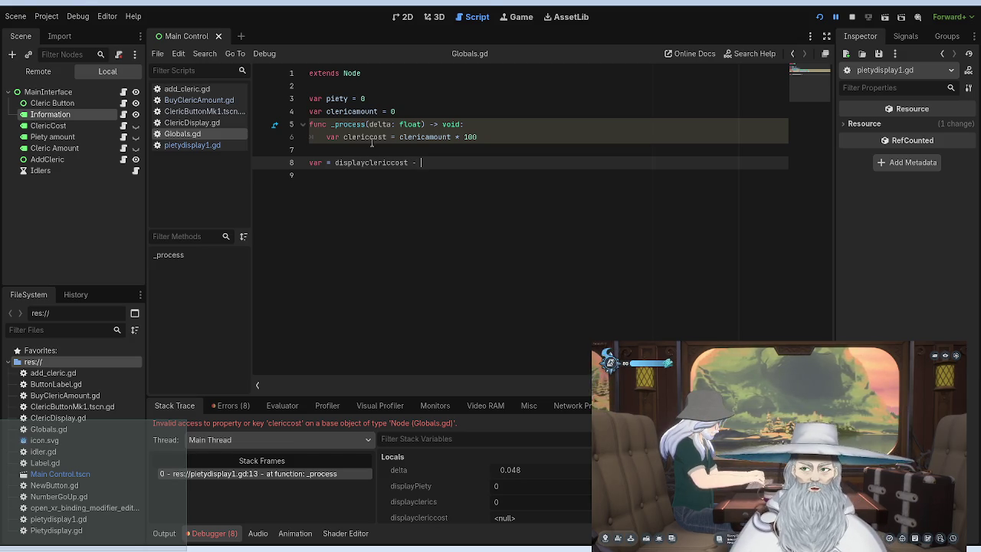
key("BackSpace")
key("BackSpace")
type("= cleric")
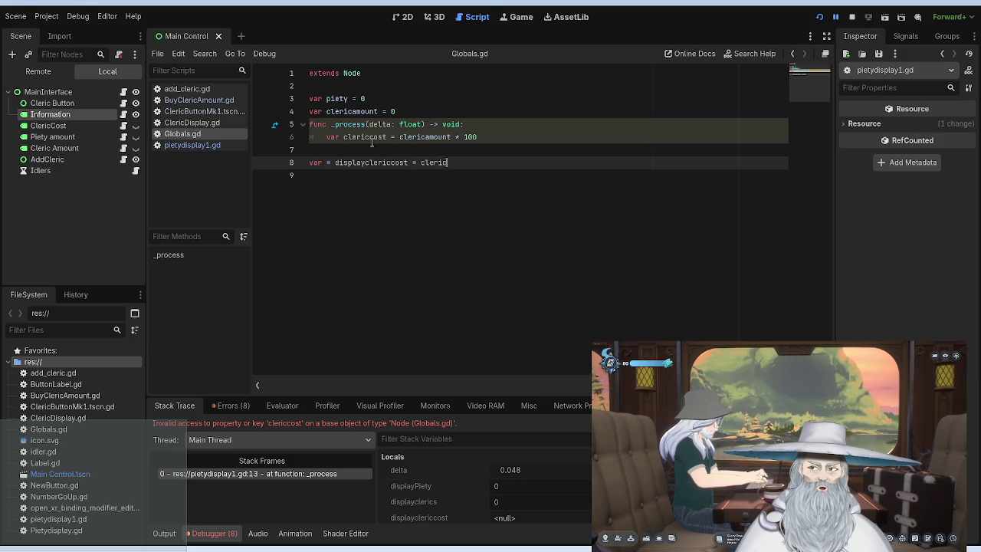
type("amount")
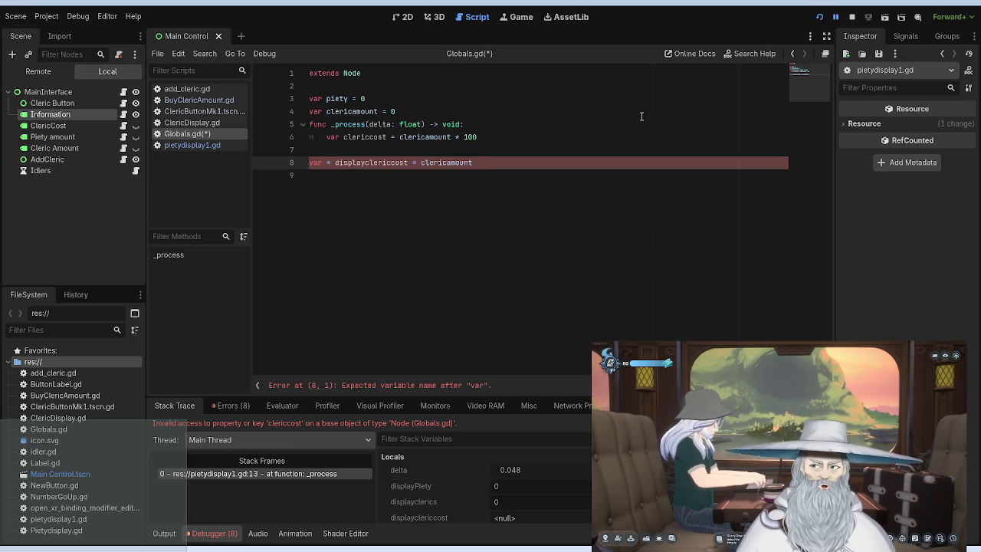
left_click(408, 162)
key("ctrl+Left")
key("ctrl+Left")
key("Delete")
key("Delete")
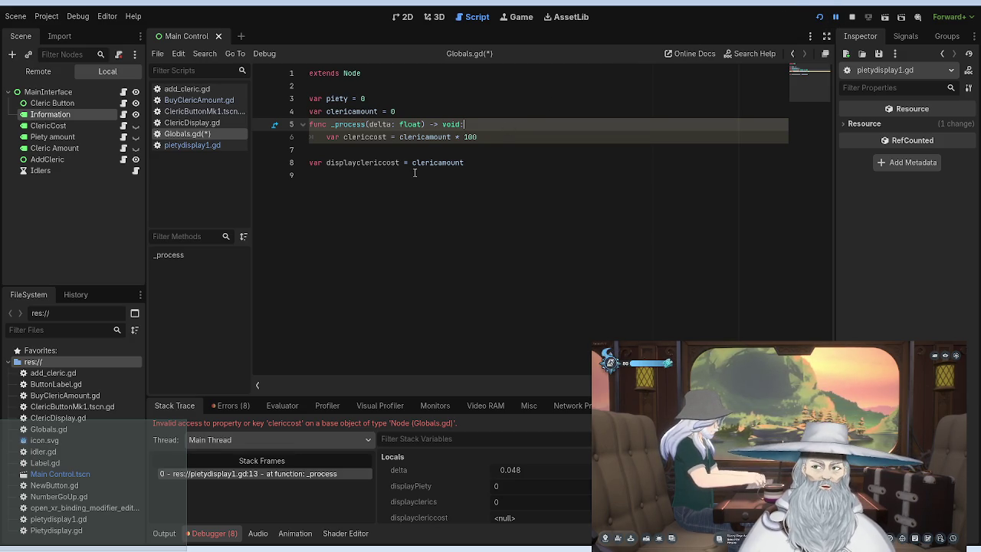
left_click(475, 162)
key("BackSpace")
key("BackSpace")
key("BackSpace")
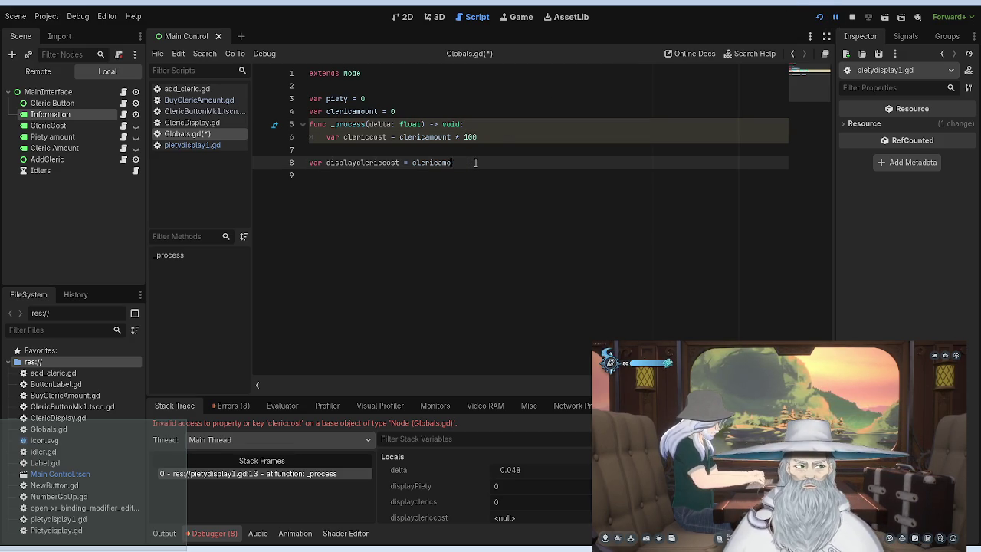
type("cost")
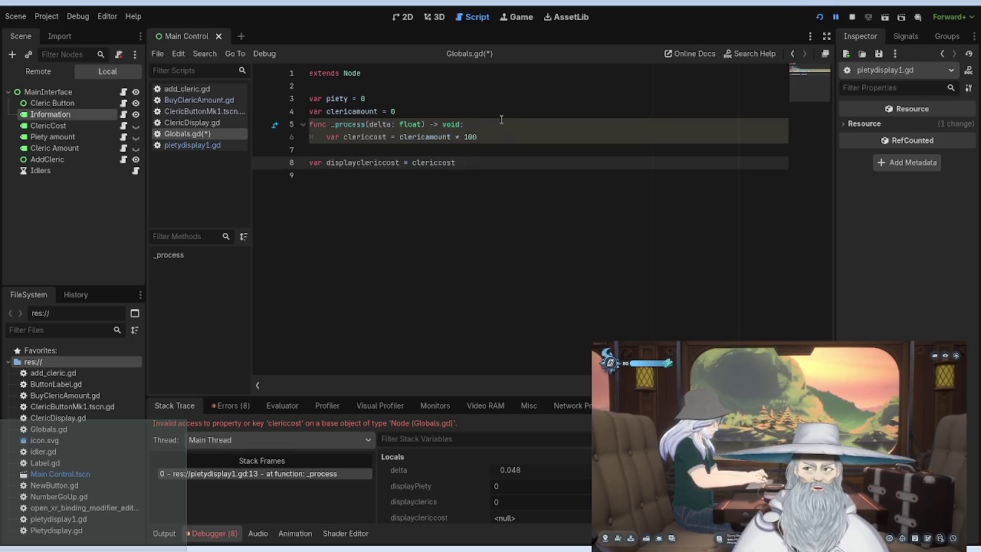
Delete the faulty line 8 entirely, restoring Globals.gd to its original variables.
left_click(501, 120)
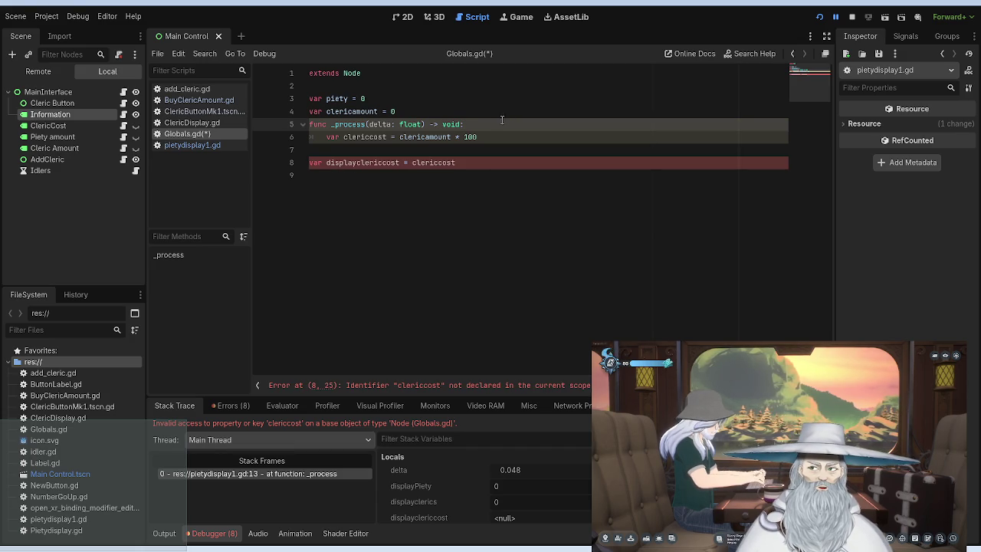
left_click_drag(460, 162, 308, 163)
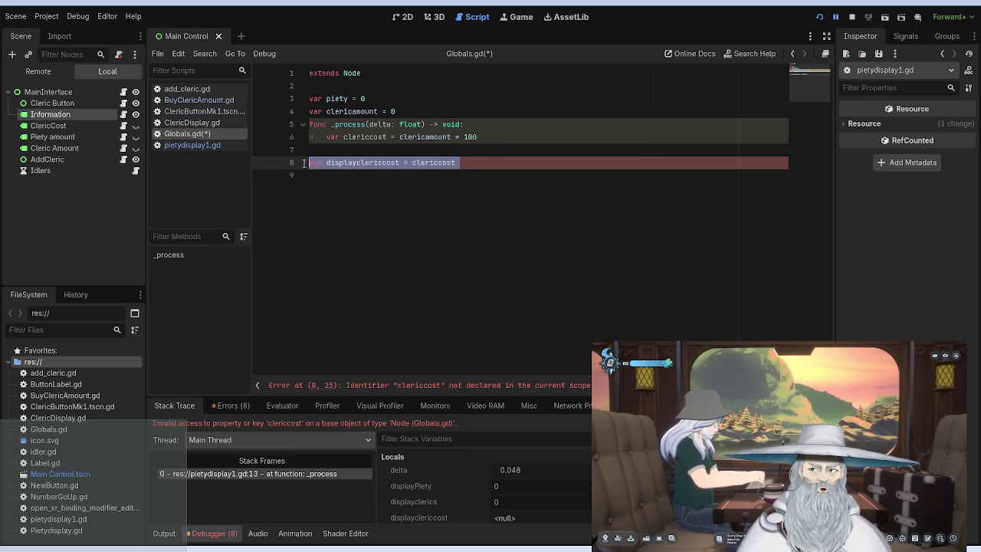
key("BackSpace")
key("BackSpace")
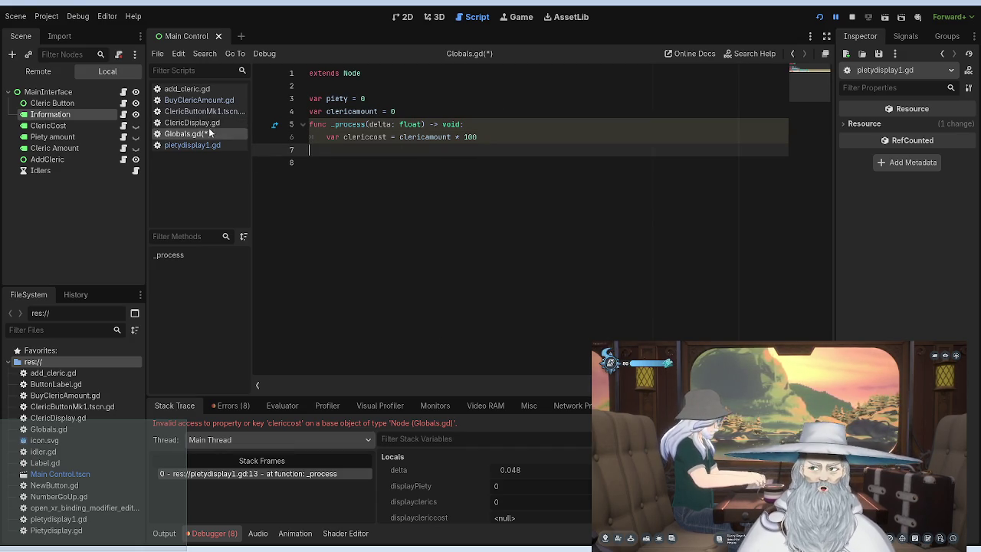
left_click(203, 124)
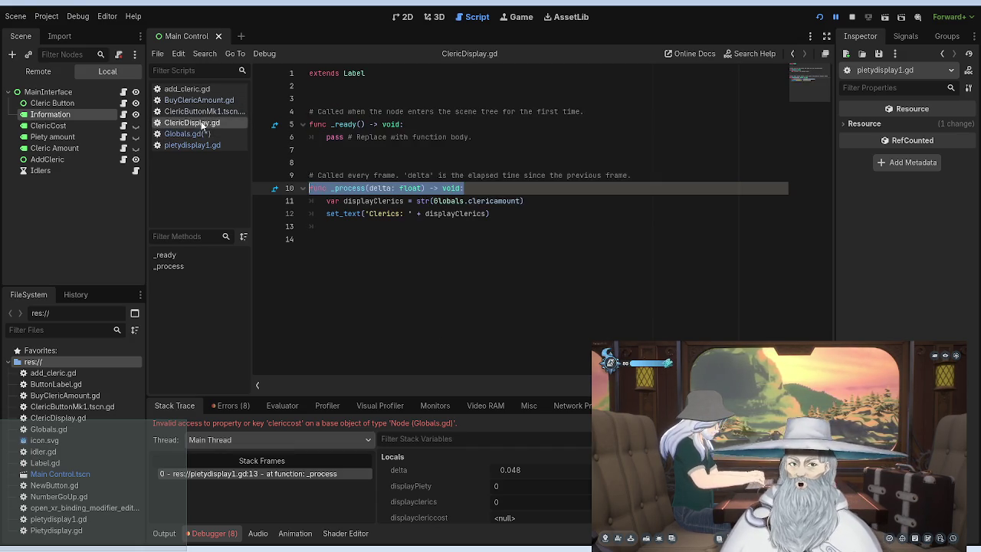
In pietydisplay1.gd, replace Globals.clericcost on line 13 with Globals.clericamount * 100.
left_click(201, 113)
left_click(202, 100)
left_click(201, 111)
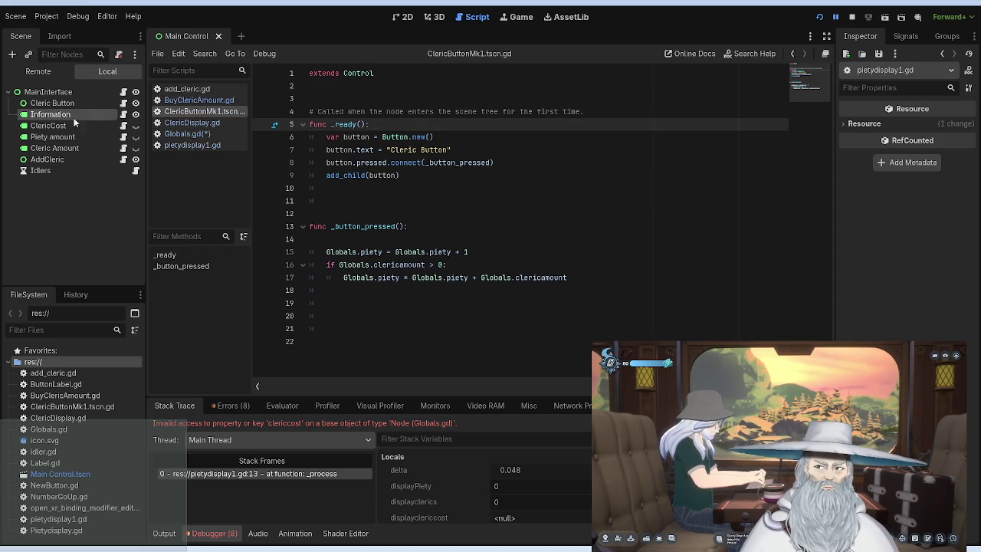
left_click(192, 145)
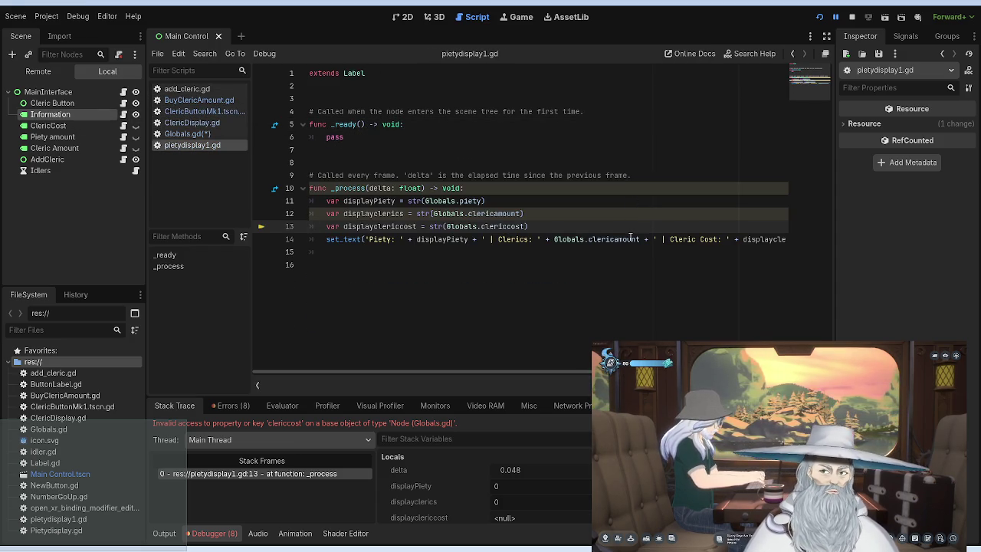
mouse_move(527, 226)
left_mouse_down()
mouse_move(429, 227)
mouse_move(511, 226)
mouse_move(481, 227)
left_mouse_up()
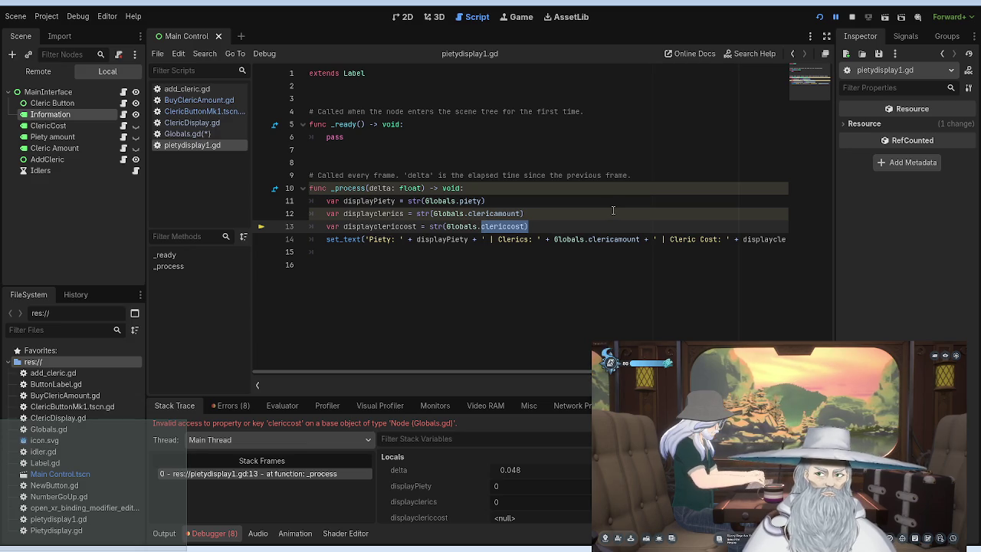
type("cl")
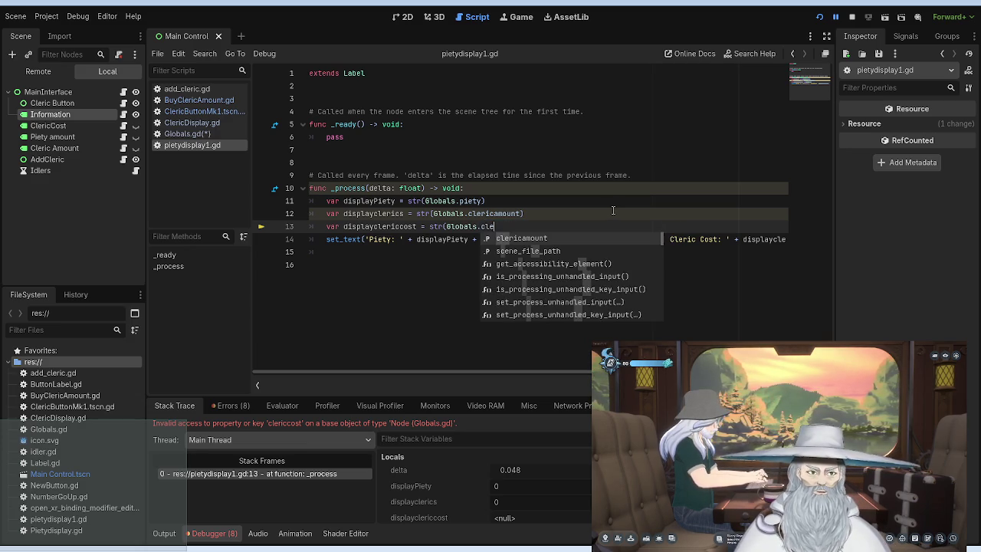
key("Return")
type("*")
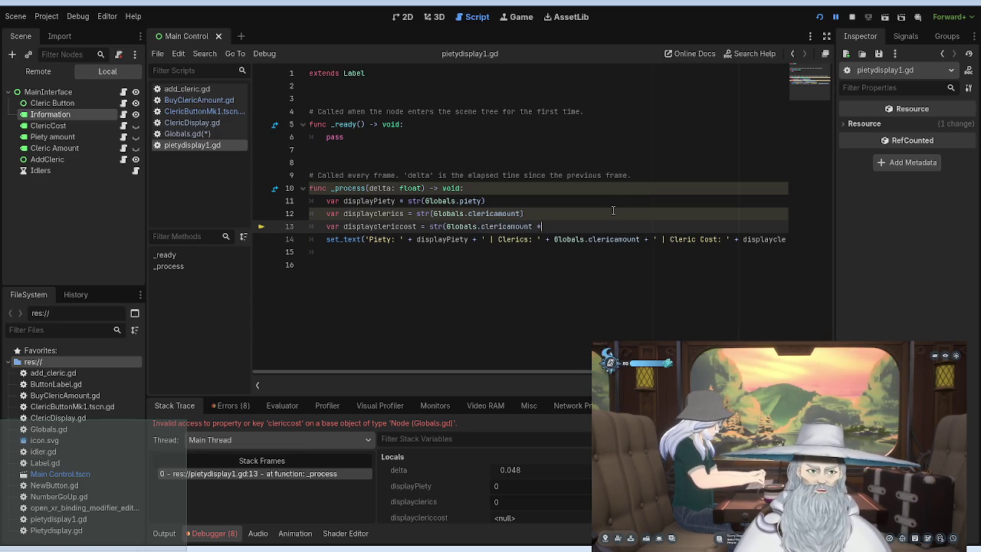
type(" 100")
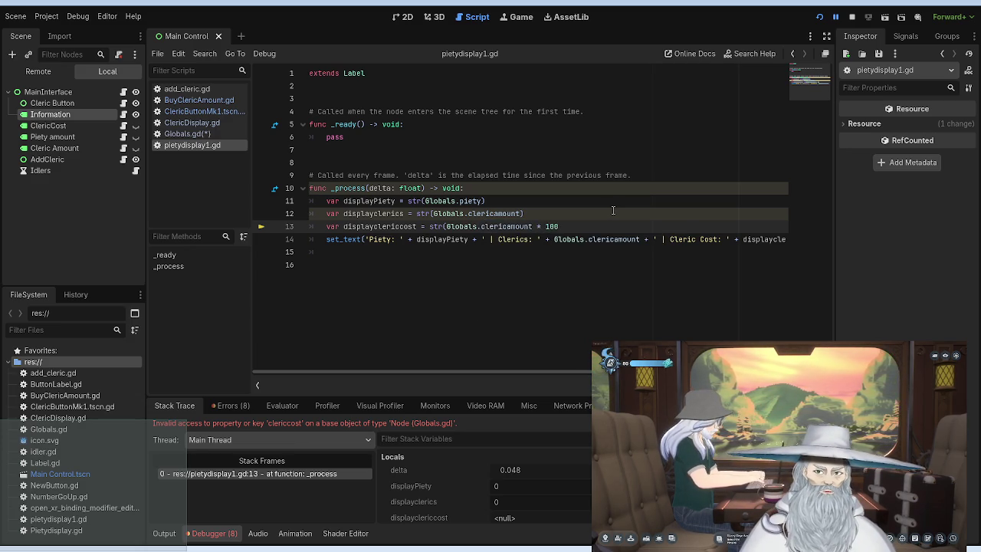
type(")")
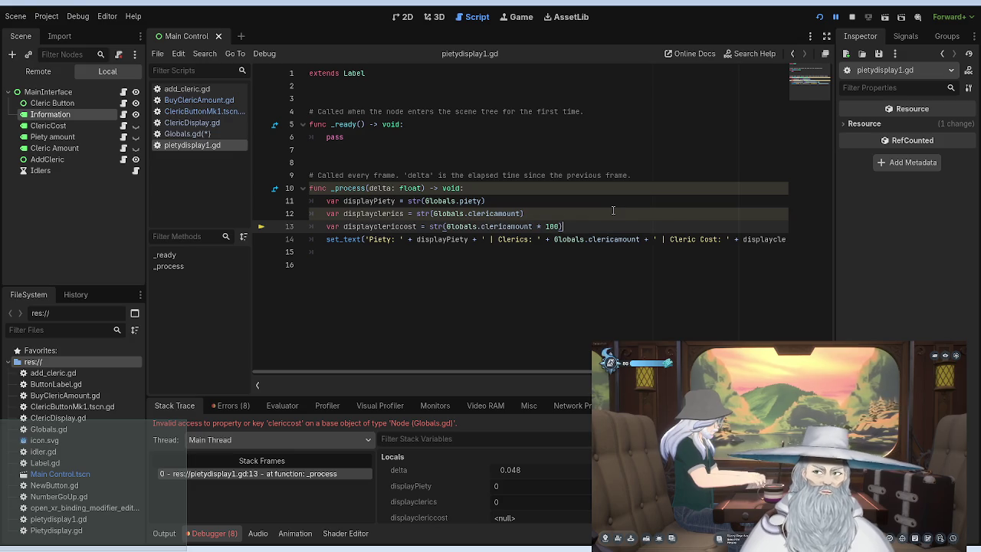
left_click_drag(760, 239, 786, 239)
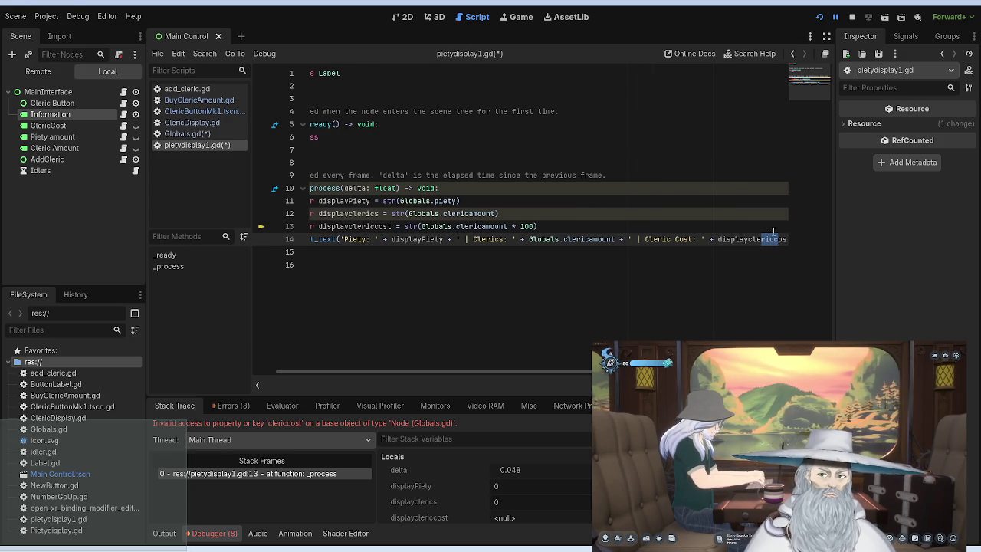
left_click(773, 234)
key("End")
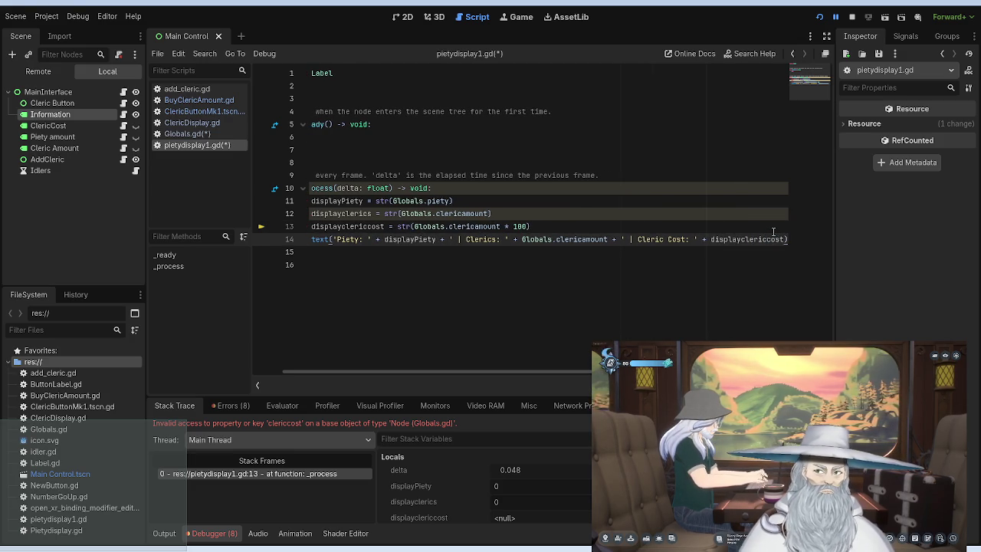
Save the script and rerun the game to test the label.
left_click(819, 17)
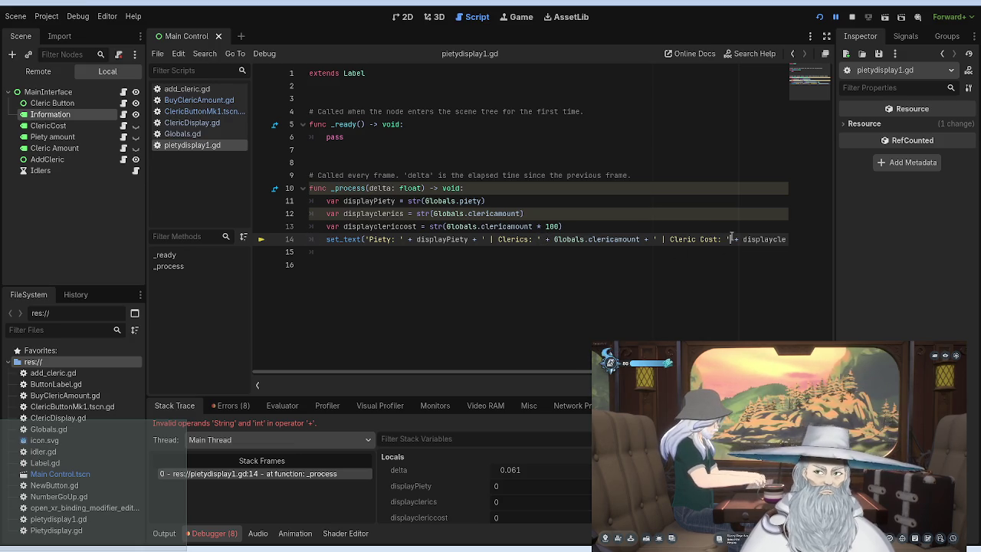
key("Right")
key("Right")
key("Right")
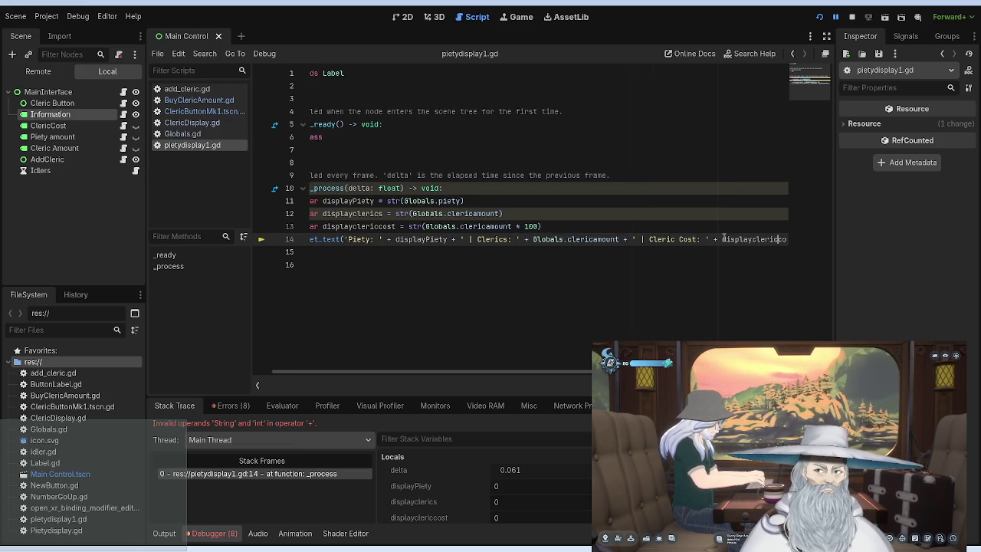
key("Right")
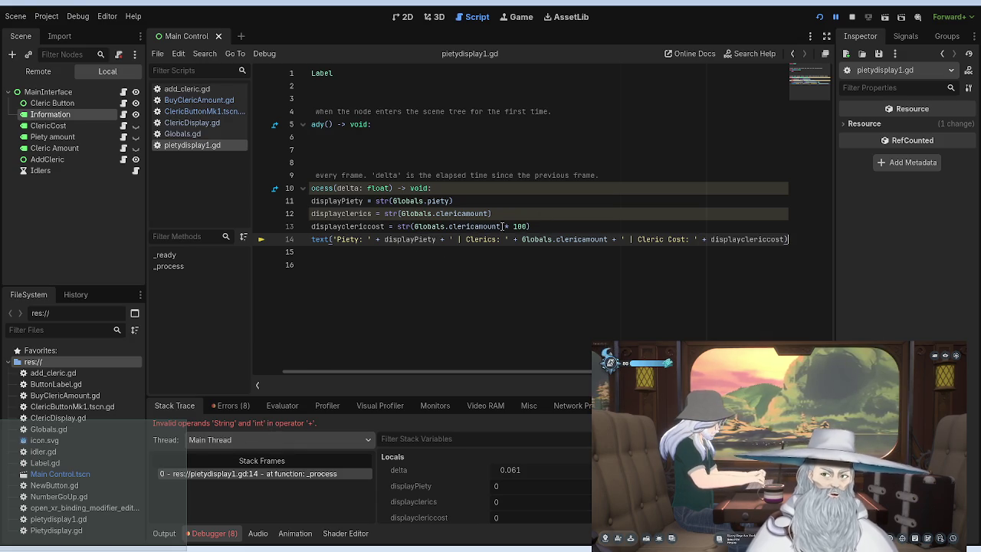
Rewrite line 13 as 'var clericcost = Globals.clericamount * 100', removing the str( wrapper.
left_click(550, 226)
mouse_move(562, 226)
left_mouse_down()
mouse_move(226, 230)
mouse_move(325, 226)
left_mouse_up()
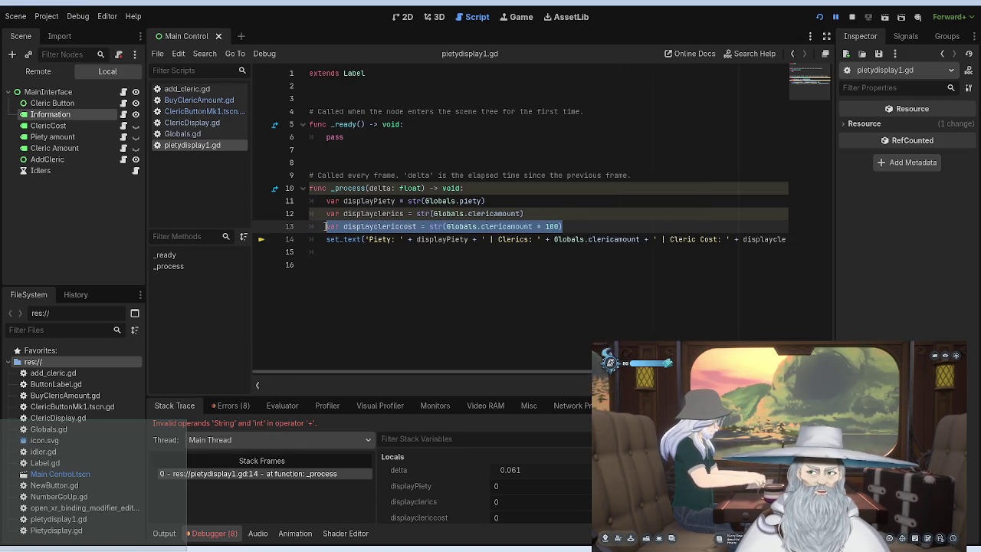
left_click(562, 226)
left_click_drag(562, 226, 428, 226)
left_click(426, 226)
key("BackSpace")
key("BackSpace")
key("BackSpace")
key("BackSpace")
key("BackSpace")
key("BackSpace")
type("clericcost")
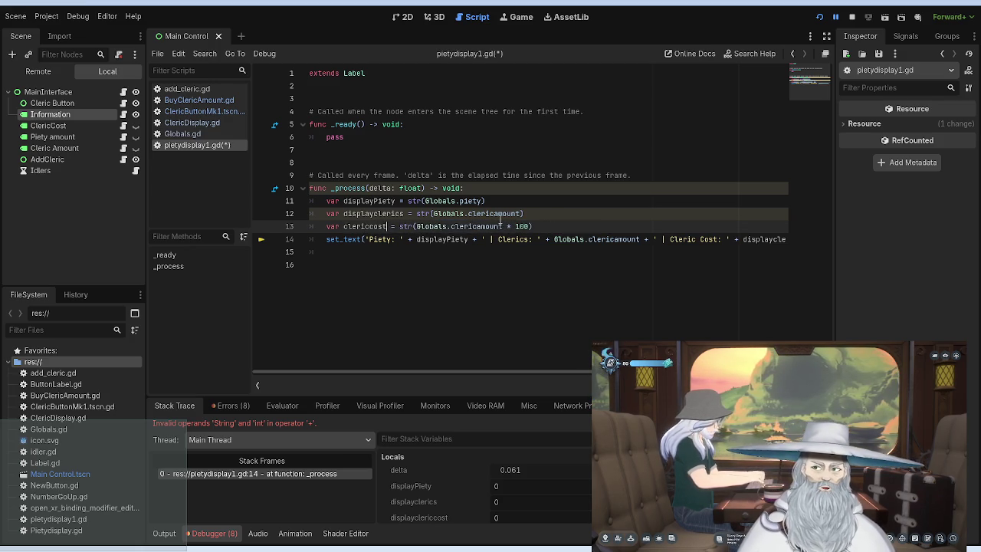
left_click(566, 226)
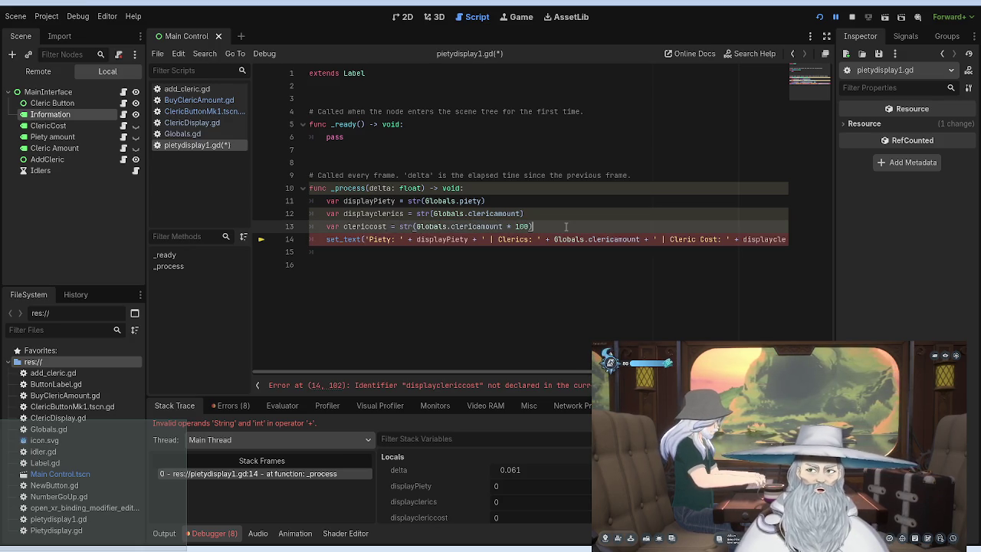
key("ctrl+Left")
key("ctrl+Left")
key("ctrl+Left")
key("BackSpace")
key("BackSpace")
key("BackSpace")
key("BackSpace")
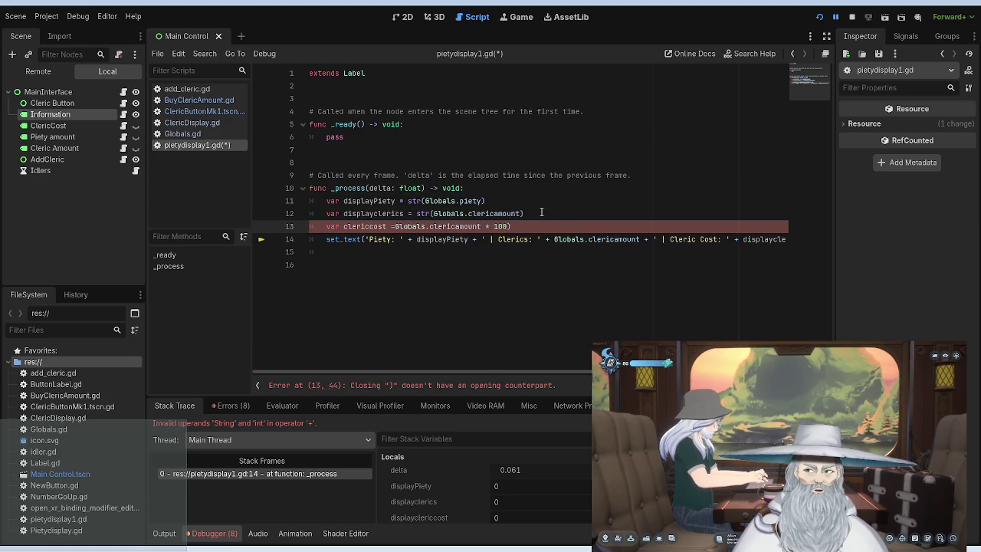
left_click(123, 103)
left_click(123, 103)
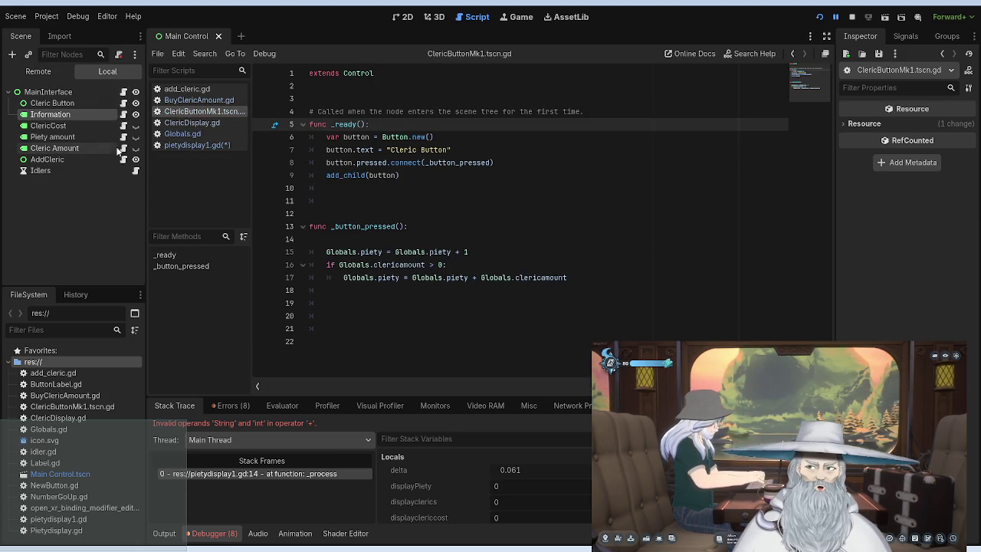
Follow the Errors list to pietydisplay1.gd line 13 and delete the stray ')' after 100.
left_click(183, 134)
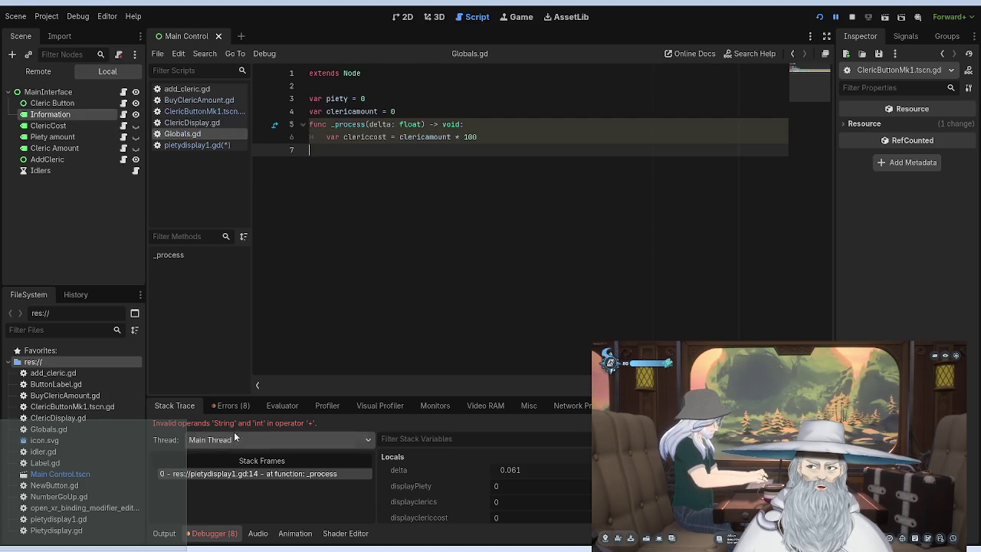
left_click(229, 406)
left_click(273, 456)
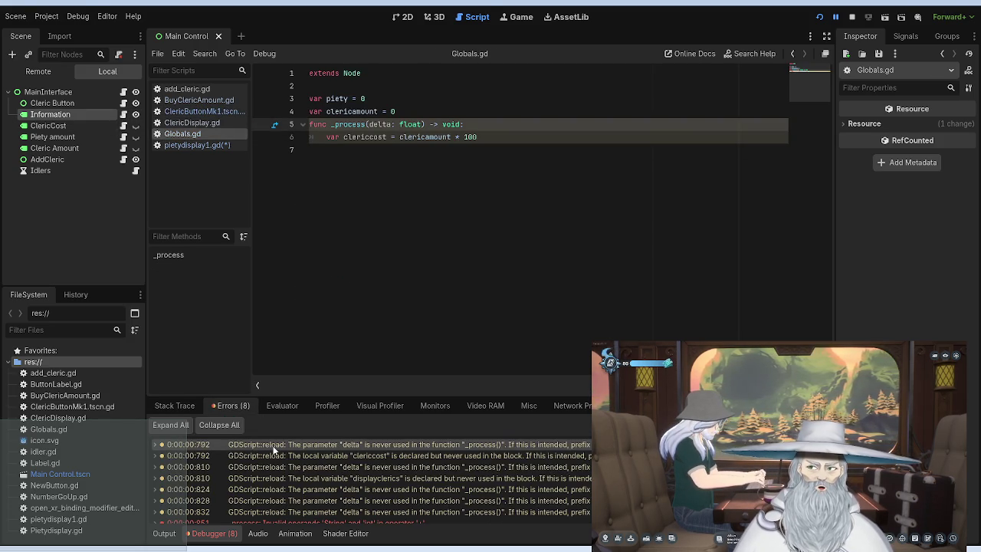
left_click(275, 515)
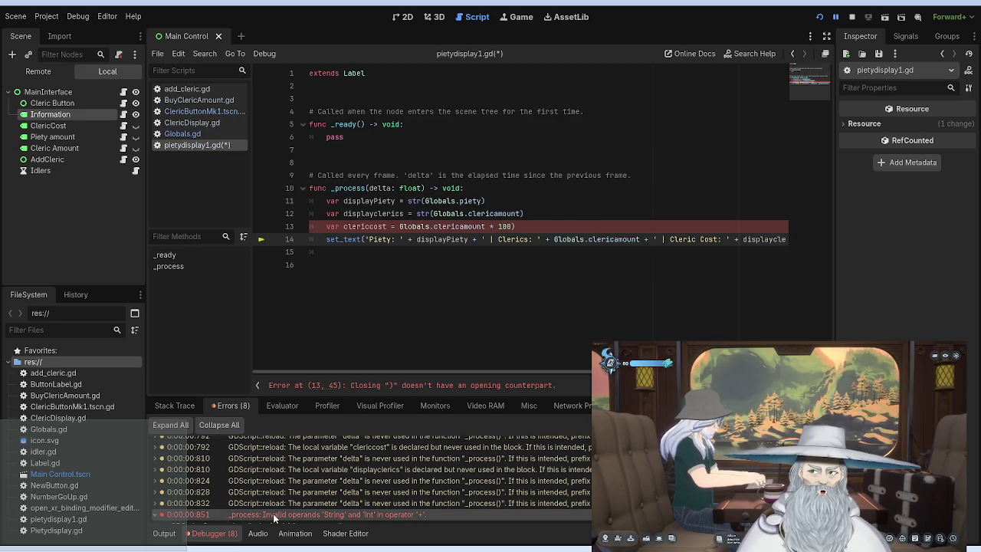
left_click(518, 227)
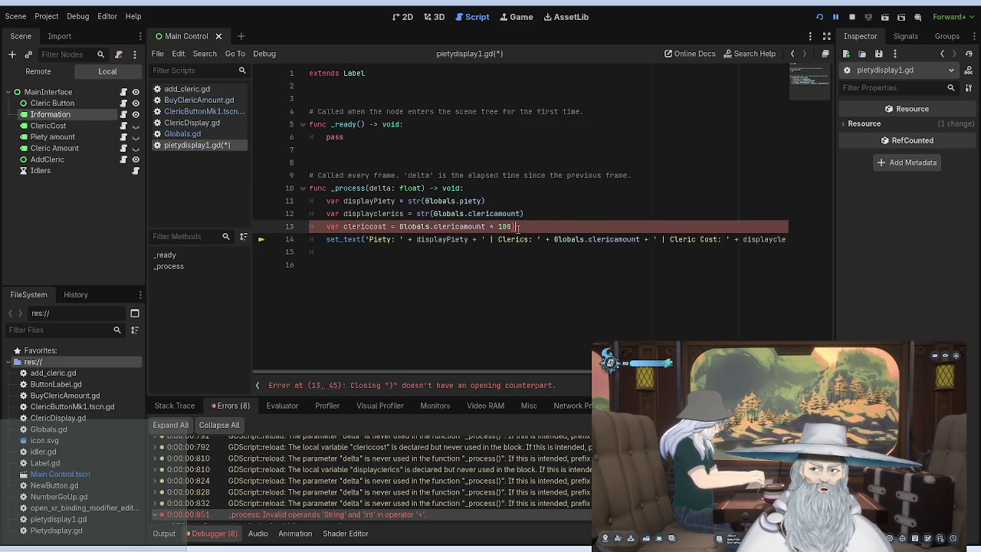
key("BackSpace")
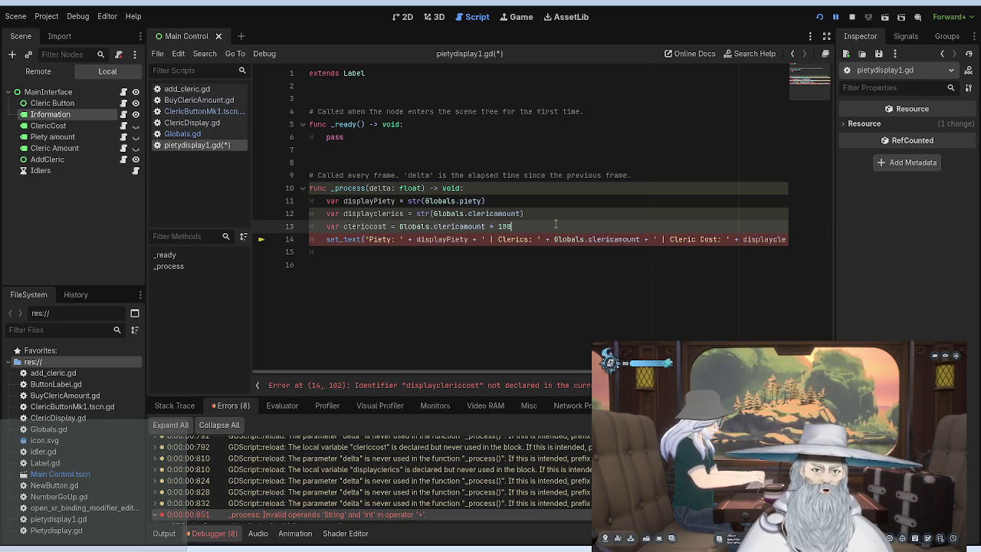
Add a new line 'var clericcostdisplay = str(clericcost)' below line 13.
key("Return")
type("var ")
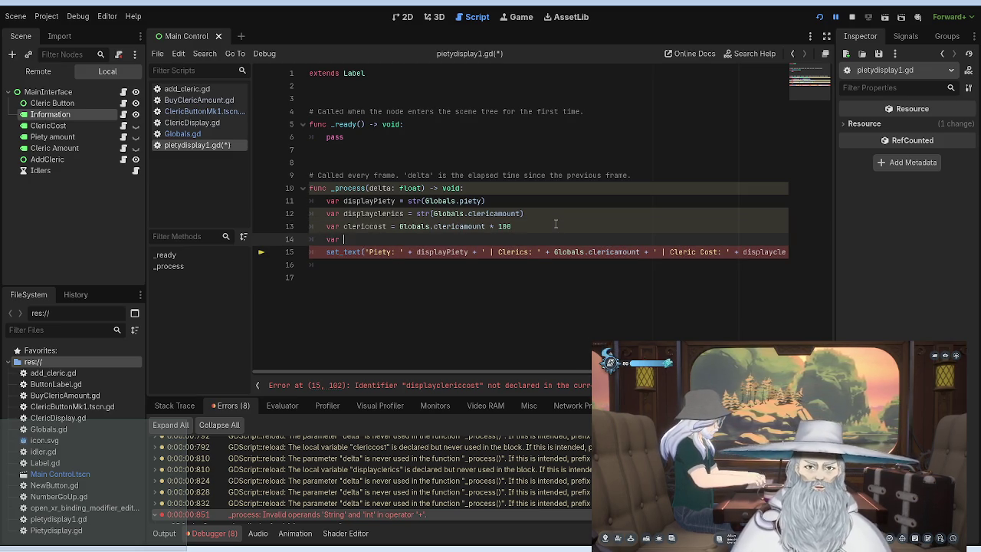
type("cleric")
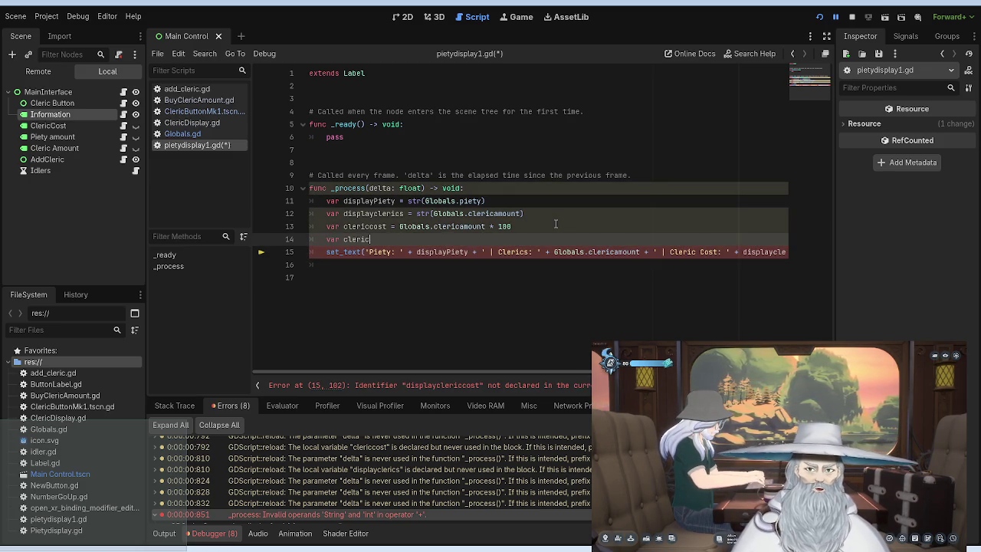
type("costdisplay = ")
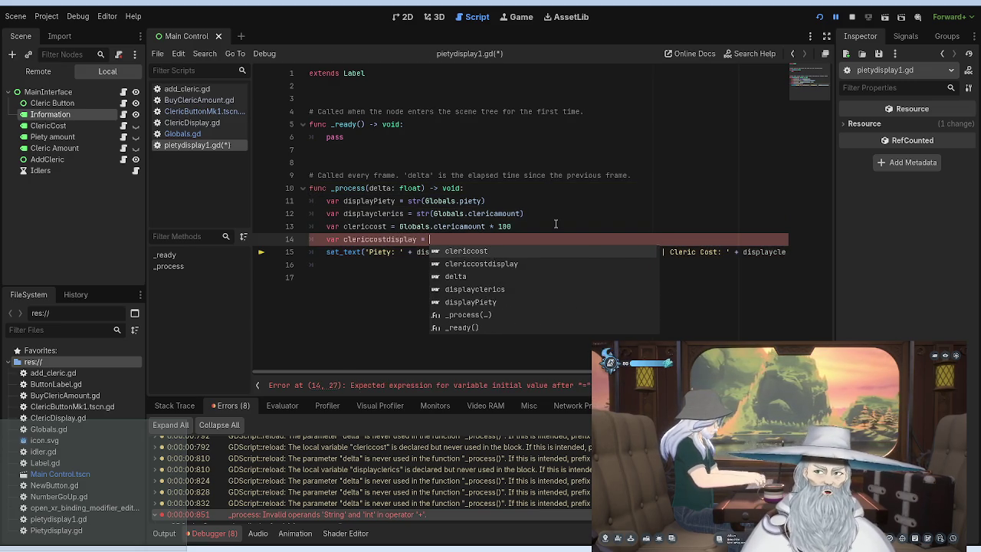
type("cleric")
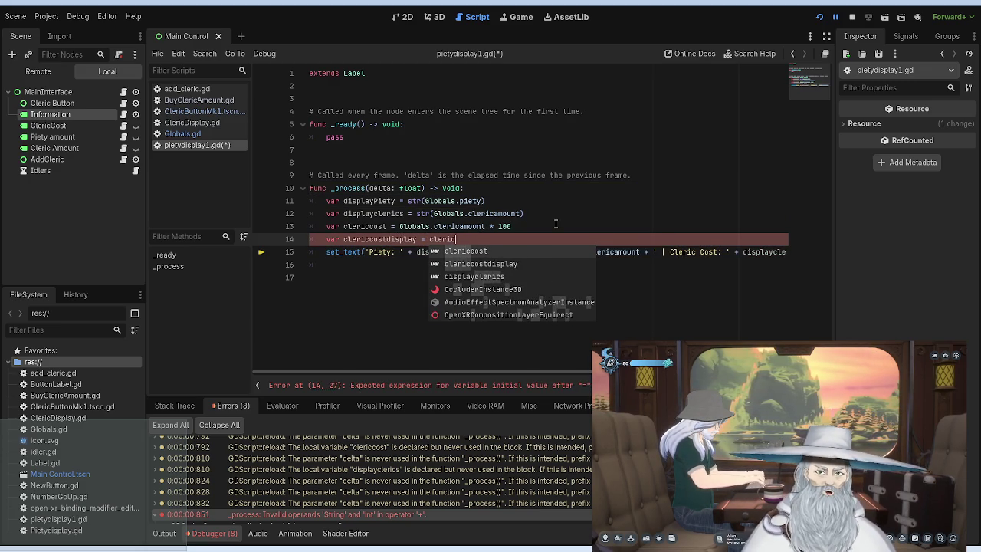
key("Return")
key("Left")
key("Left")
key("Left")
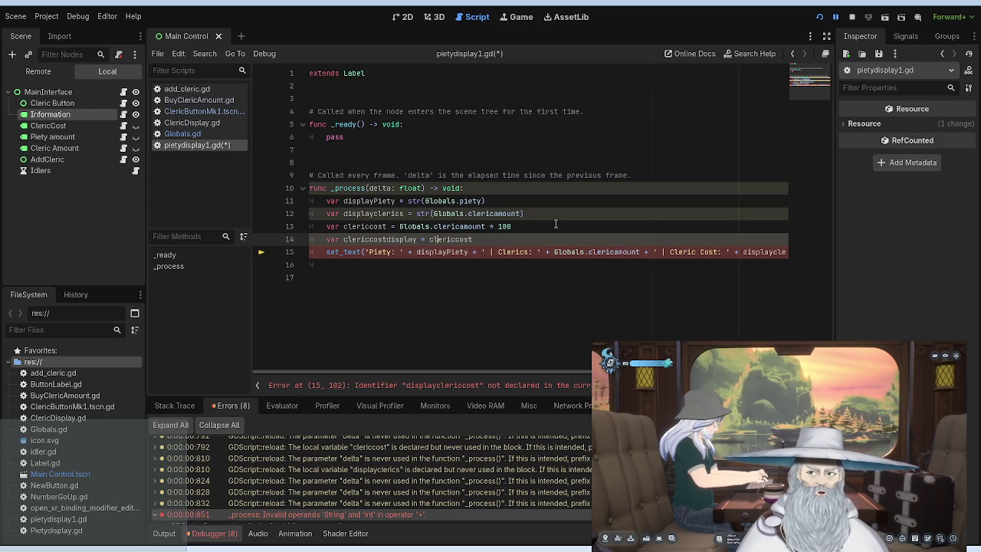
type("str(")
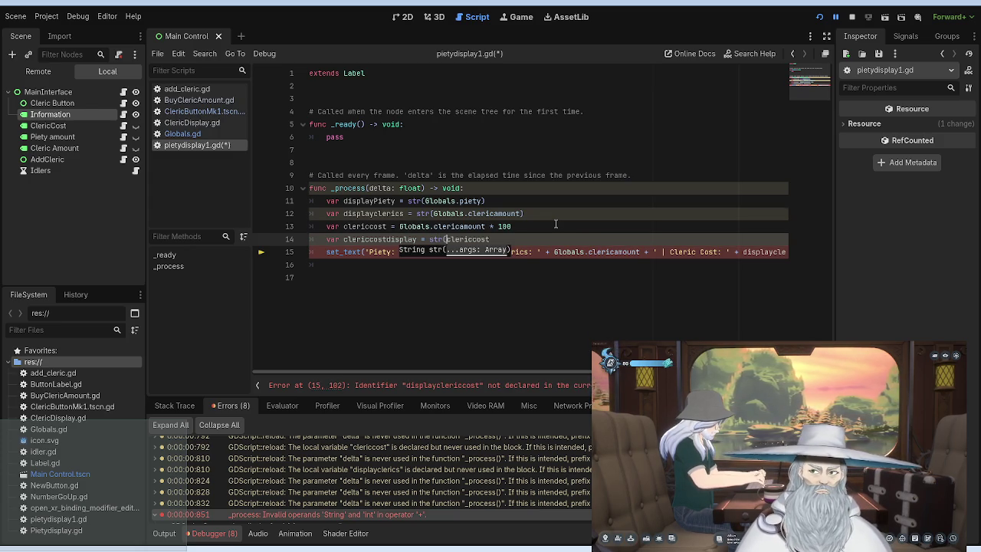
key("Right")
key("Right")
key("Right")
type(")")
End the set_text call with clericcostdisplay instead of displayclericcost, then save and rerun the game.
left_click(588, 251)
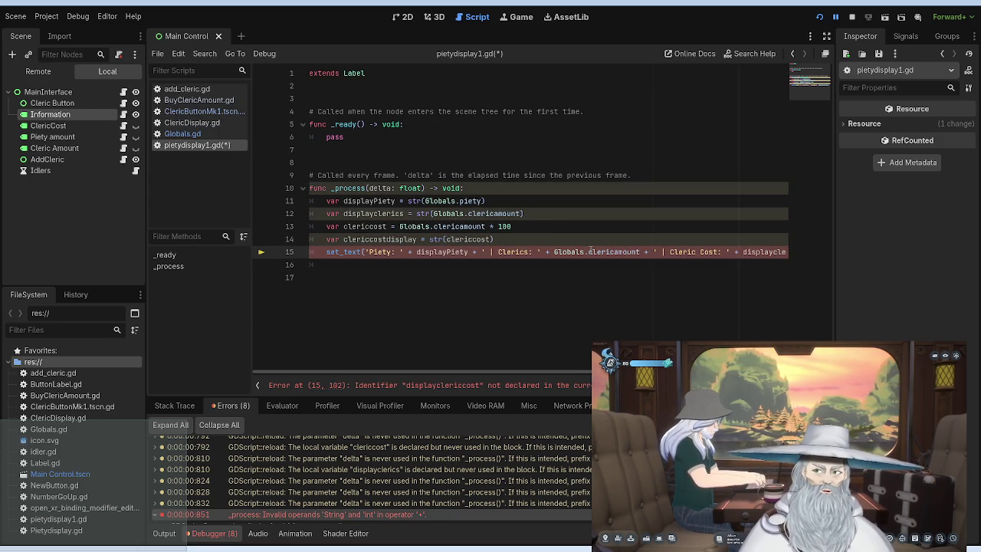
key("Right")
key("Right")
key("Right")
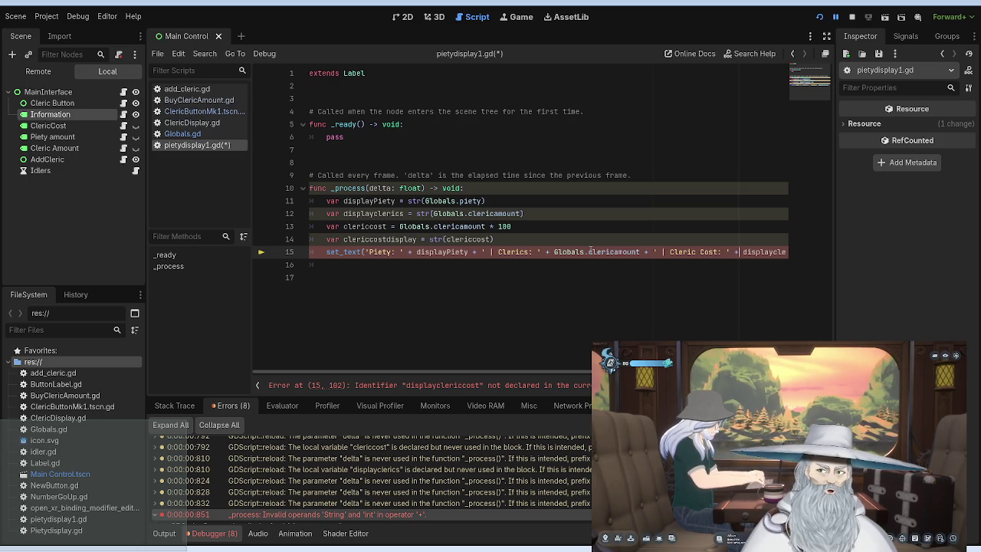
key("Down")
key("Up")
key("End")
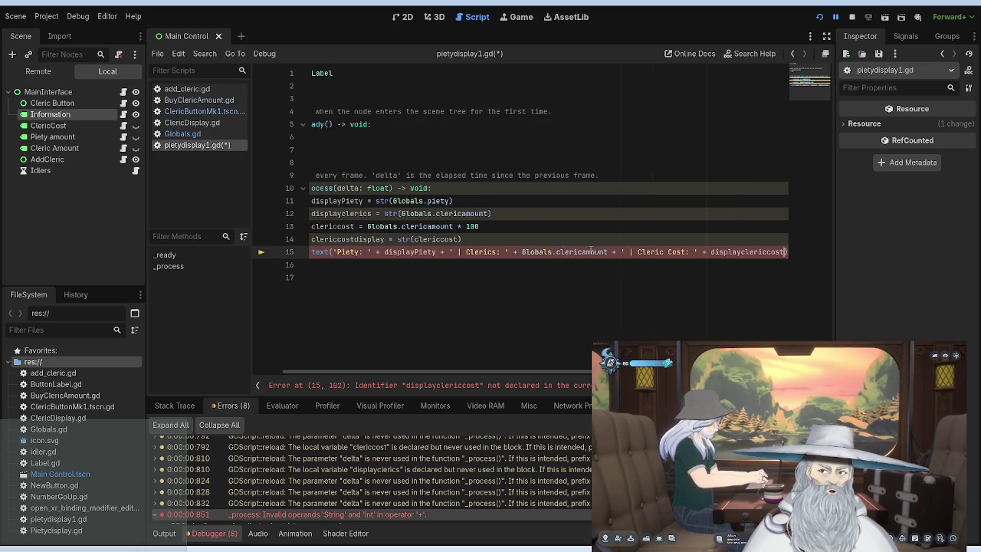
key("BackSpace")
key("BackSpace")
key("BackSpace")
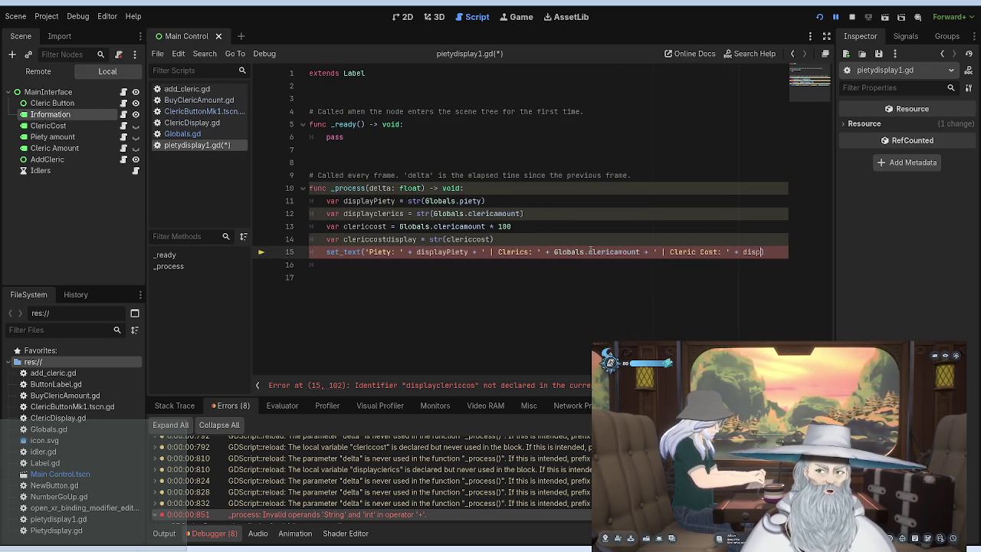
key("BackSpace")
type("leri")
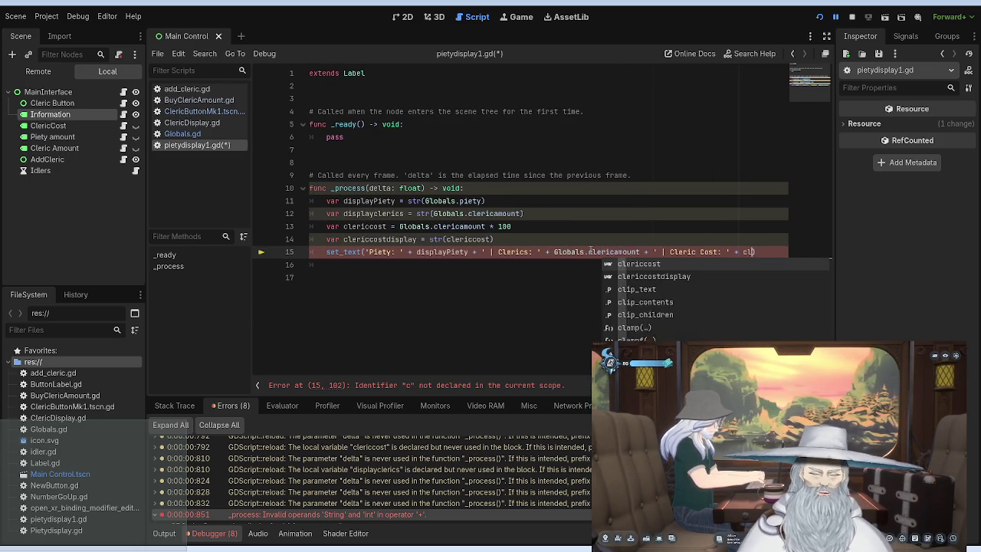
key("Down")
key("Return")
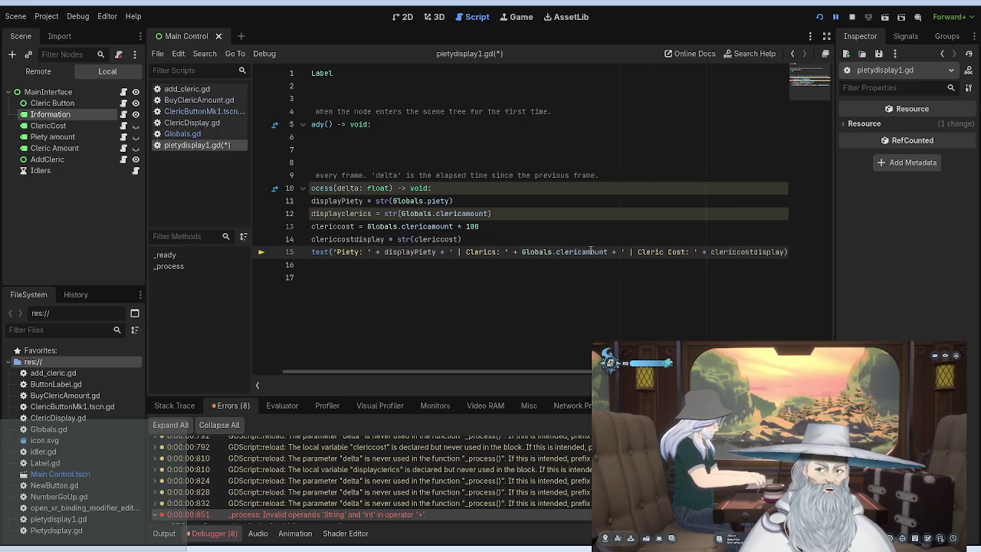
left_click(817, 20)
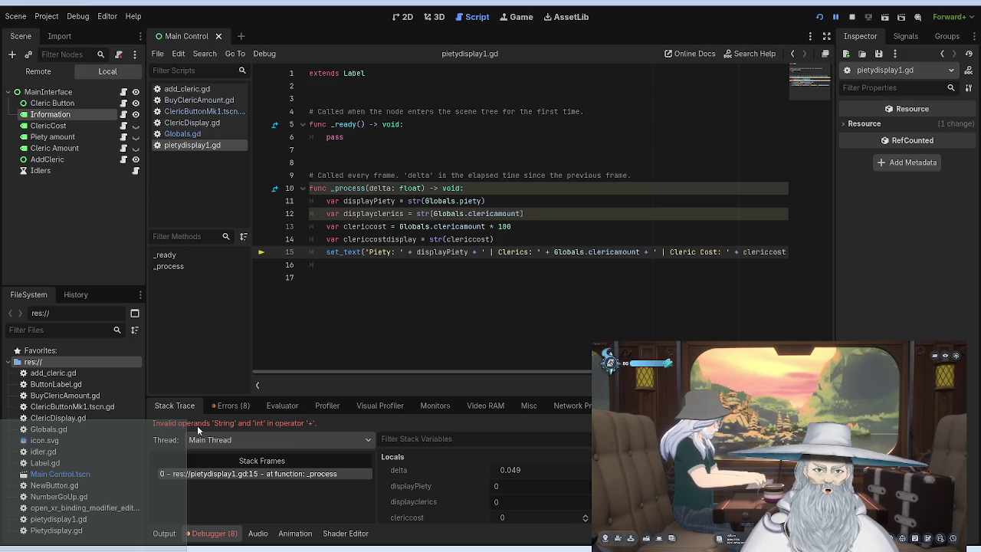
Toggle a breakpoint on line 15, then replace the '+' before ' | Cleric Cost' with '#' and add ')' after Globals.clericamount.
left_click(265, 253)
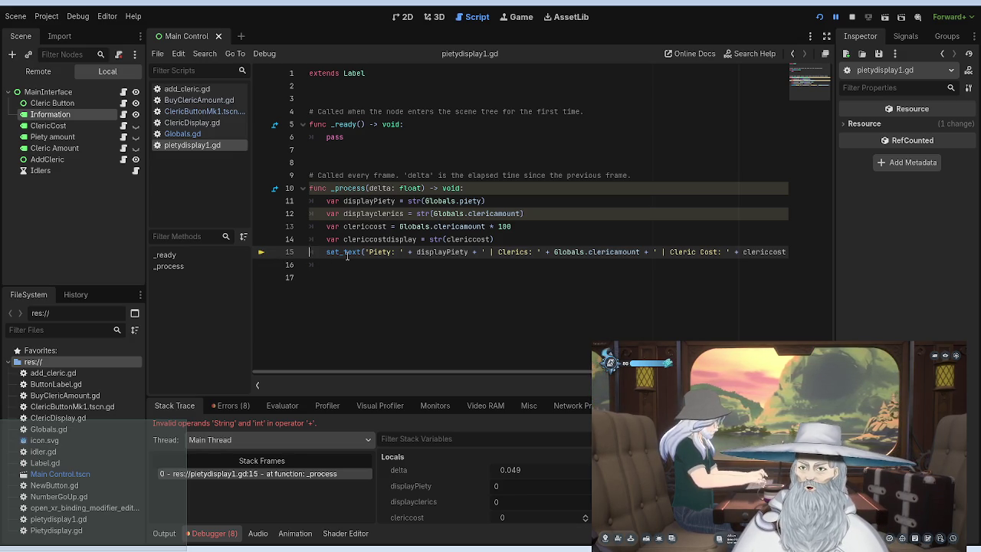
left_click(373, 253)
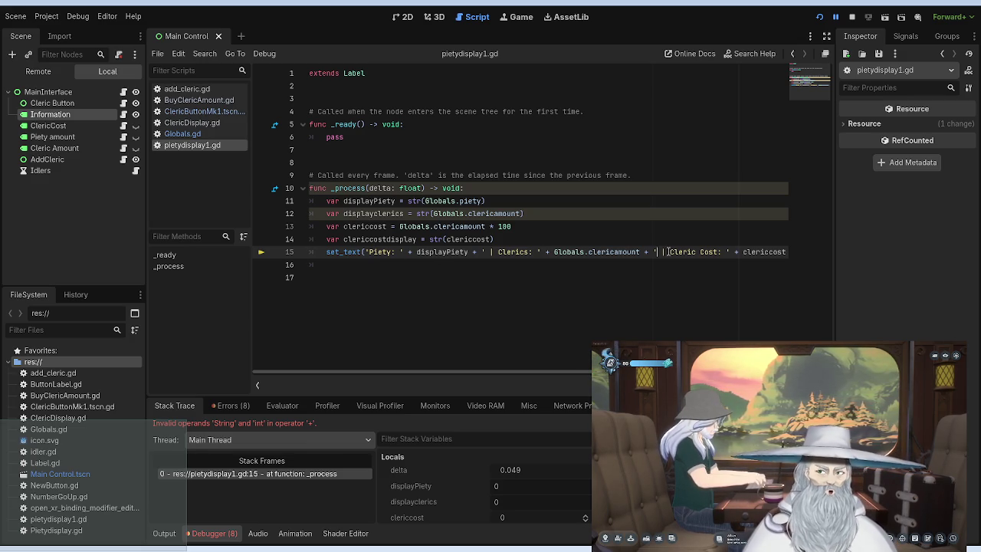
key("Left")
key("BackSpace")
type("#")
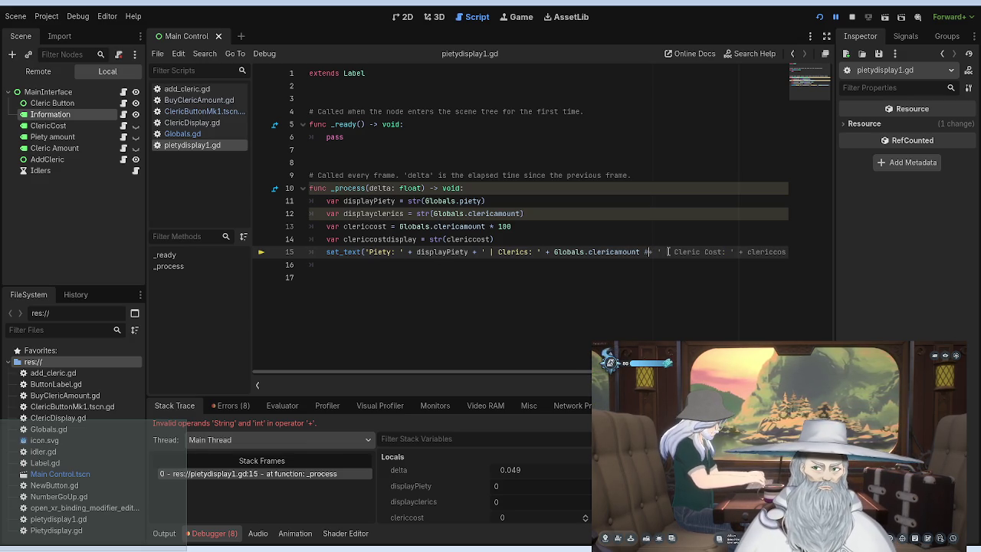
key("Left")
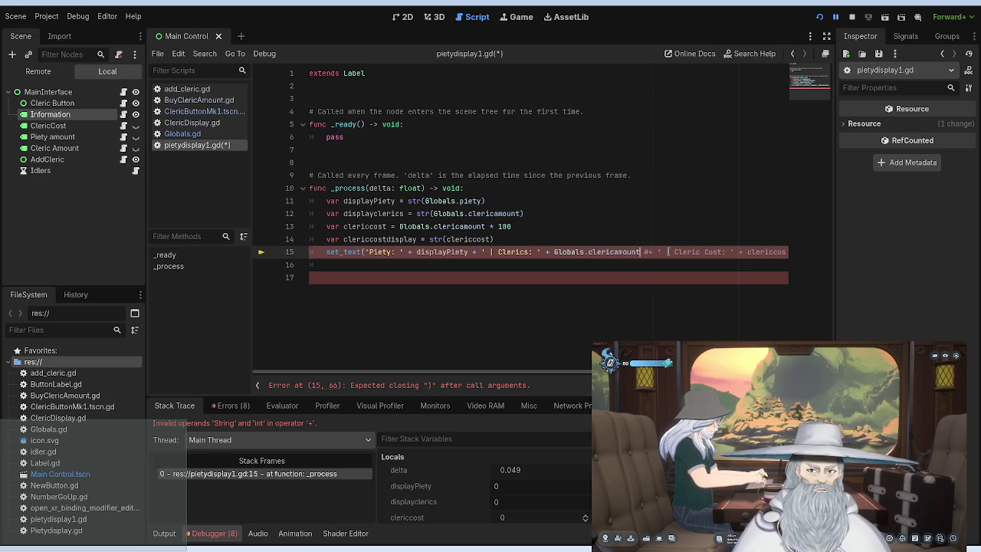
type(")")
Save the script and restart the game.
left_click(653, 220)
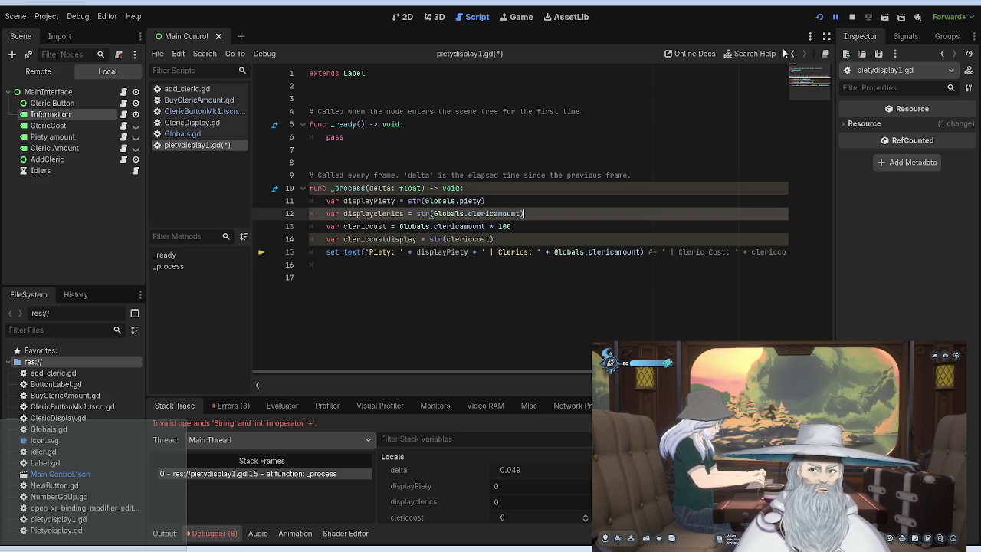
left_click(824, 19)
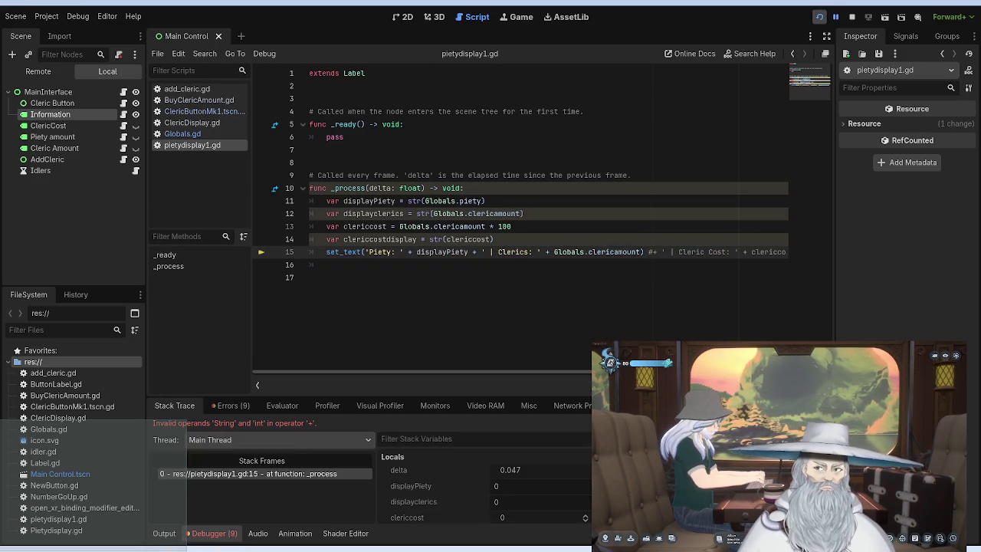
left_click(415, 251)
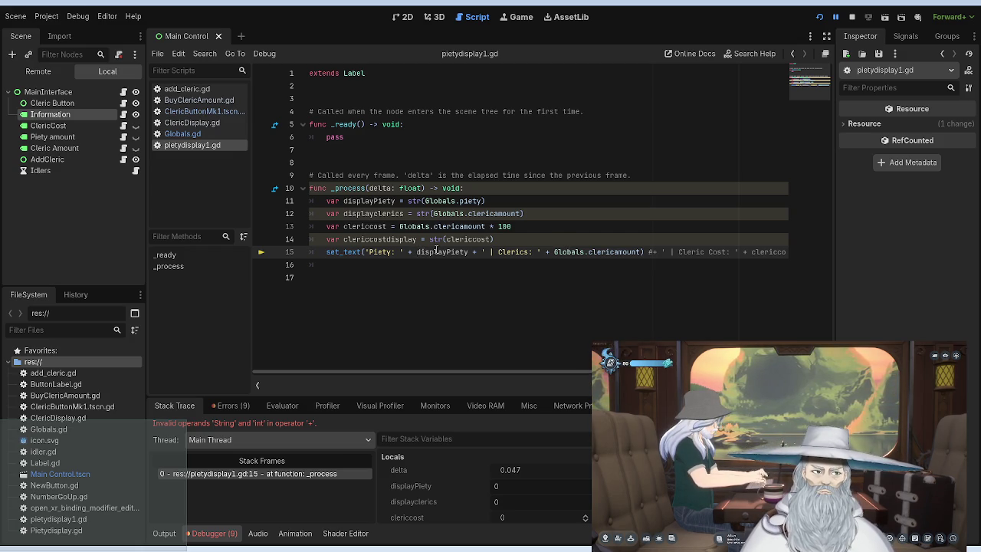
Insert '#)' right after displayPiety on line 15, then save and rerun the game.
left_click(473, 252)
type("#")
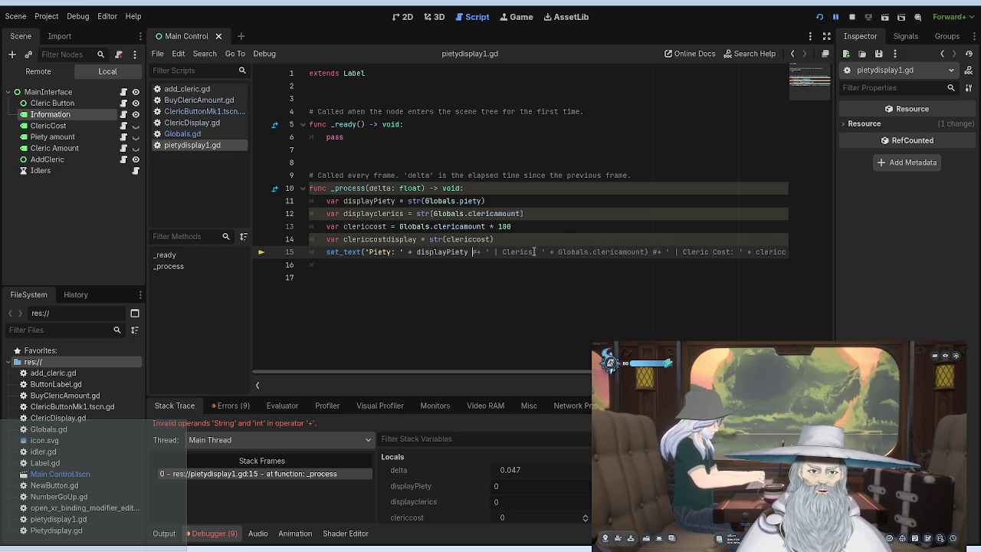
type(")")
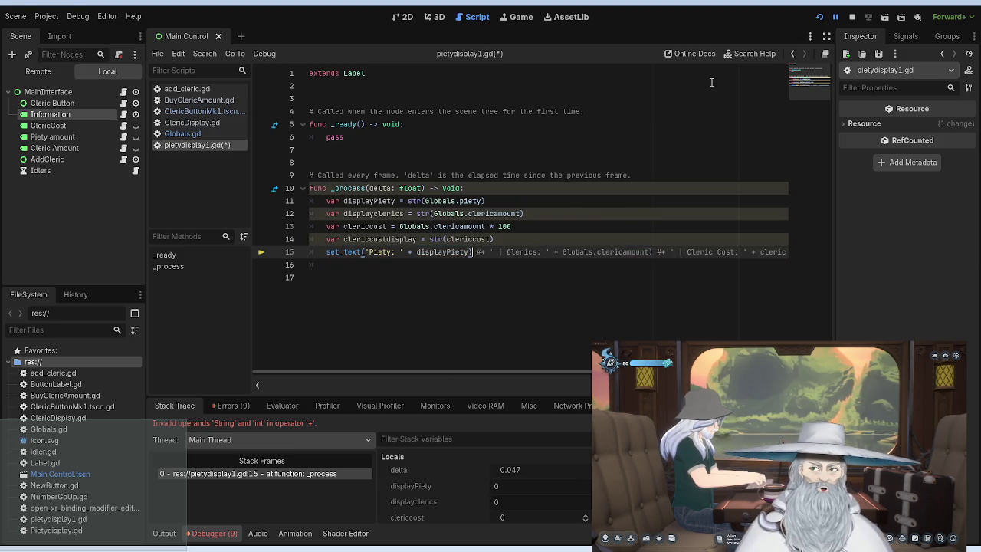
left_click(818, 17)
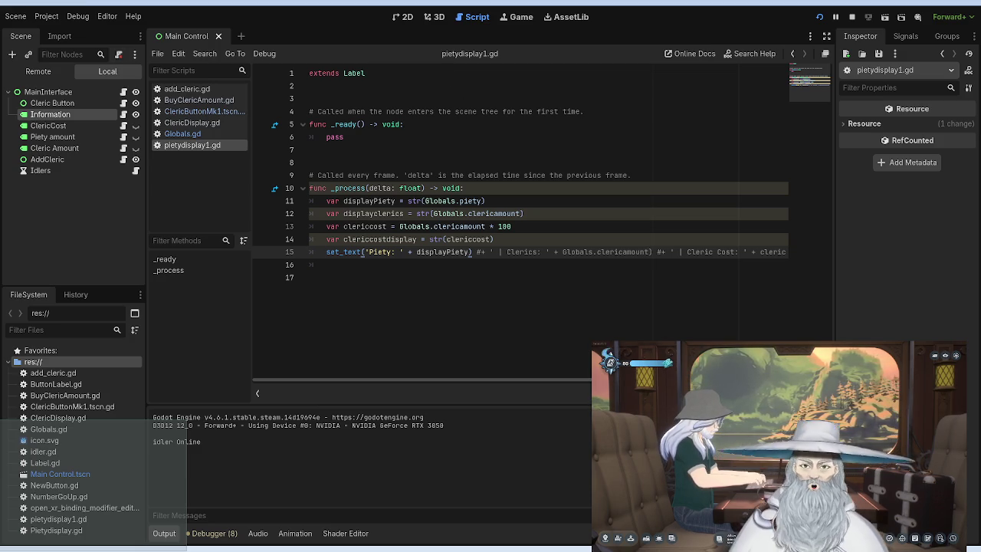
Reposition the Information label on the 2D canvas.
left_click(403, 16)
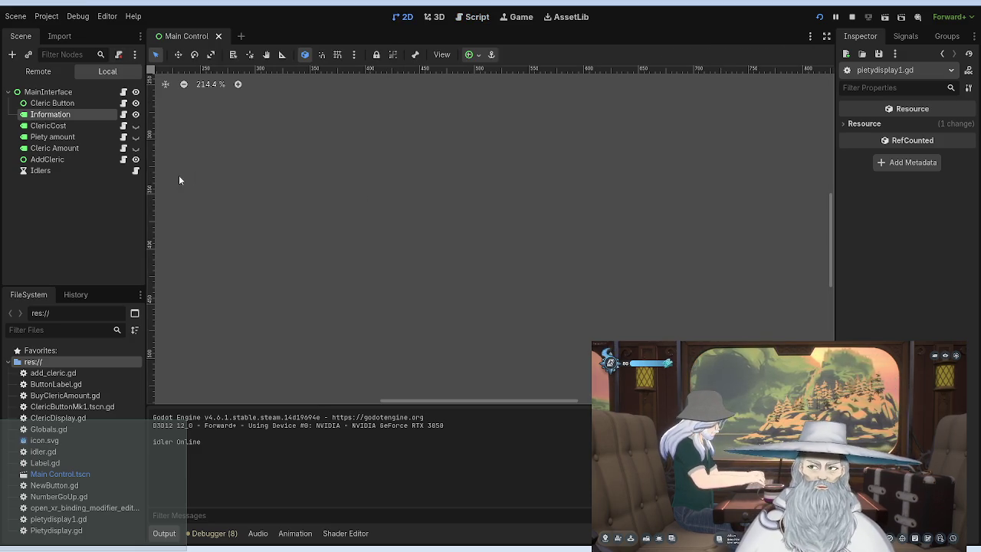
left_click(78, 114)
scroll(301, 164, "down", 4)
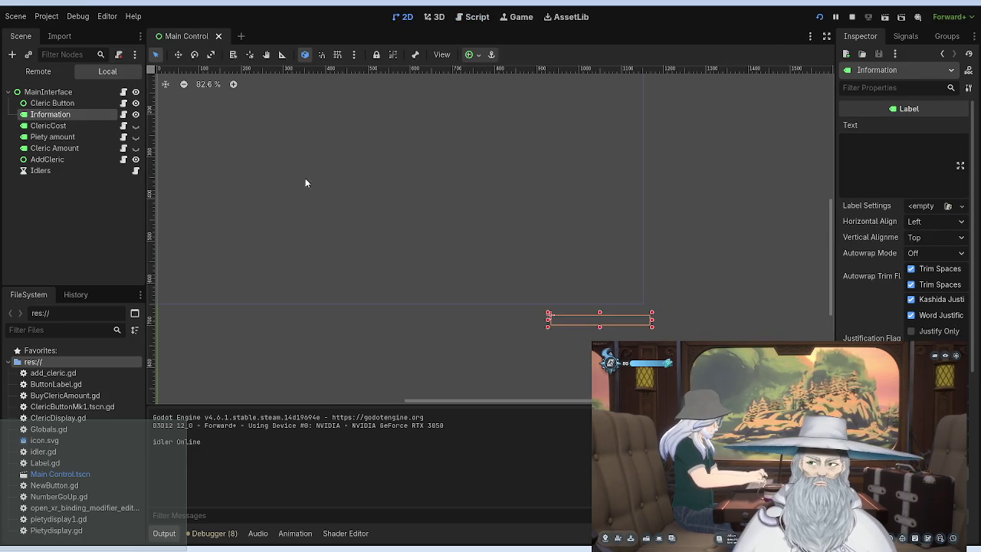
left_click_drag(567, 320, 360, 121)
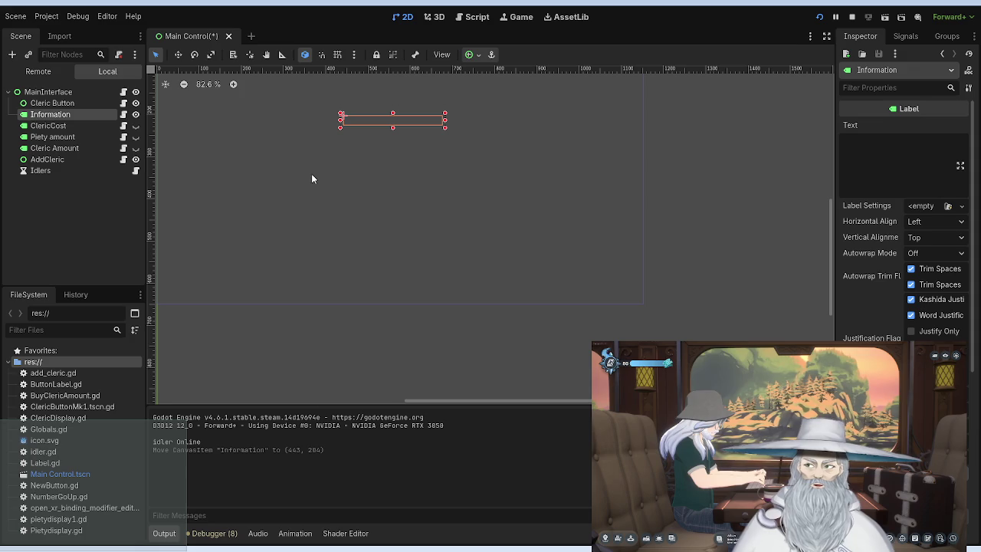
key("f")
mouse_move(431, 229)
left_mouse_down()
mouse_move(449, 243)
mouse_move(451, 288)
mouse_move(466, 284)
mouse_move(449, 286)
left_mouse_up()
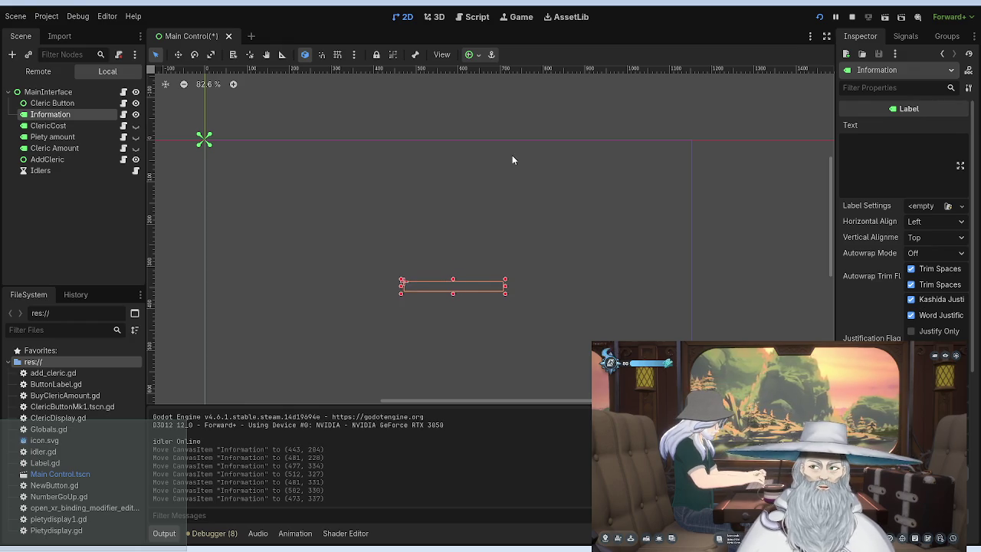
Delete the ')' and '#' after displayPiety on line 15 to restore the Clerics text, then rerun.
left_click(470, 17)
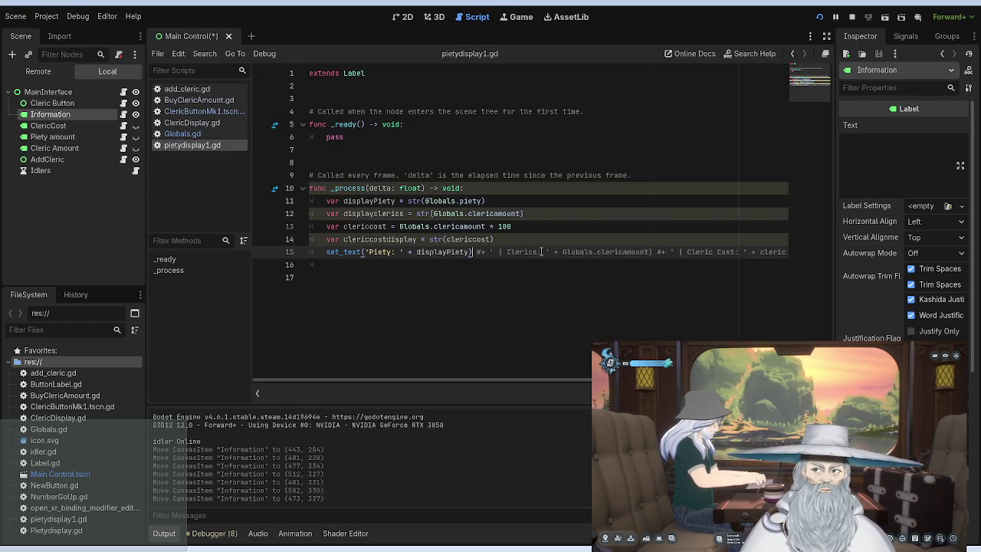
key("BackSpace")
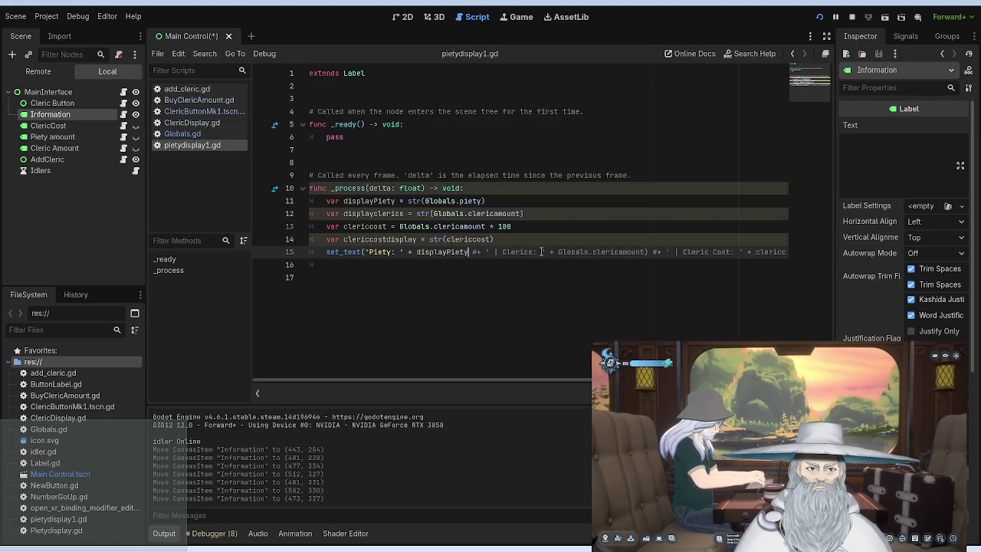
key("BackSpace")
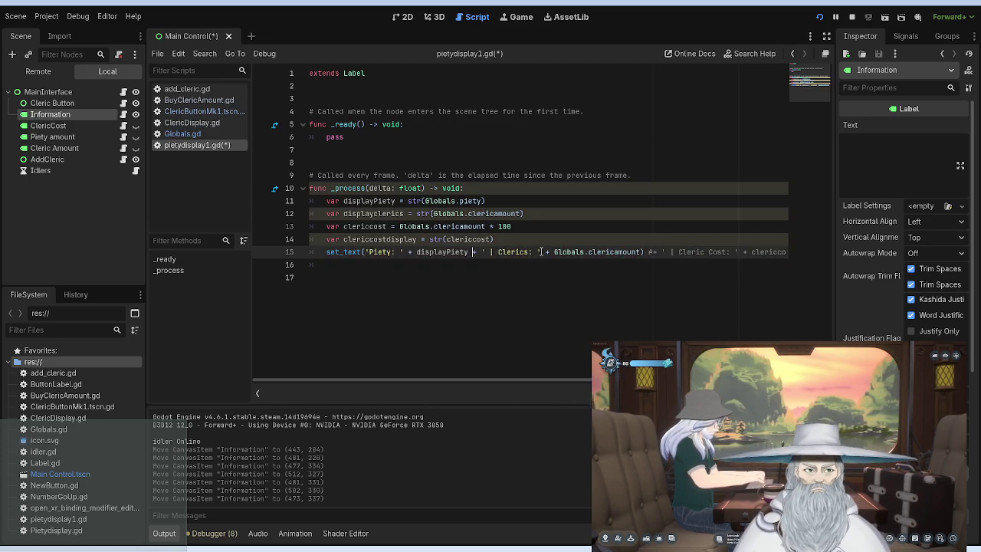
key("Right")
key("Right")
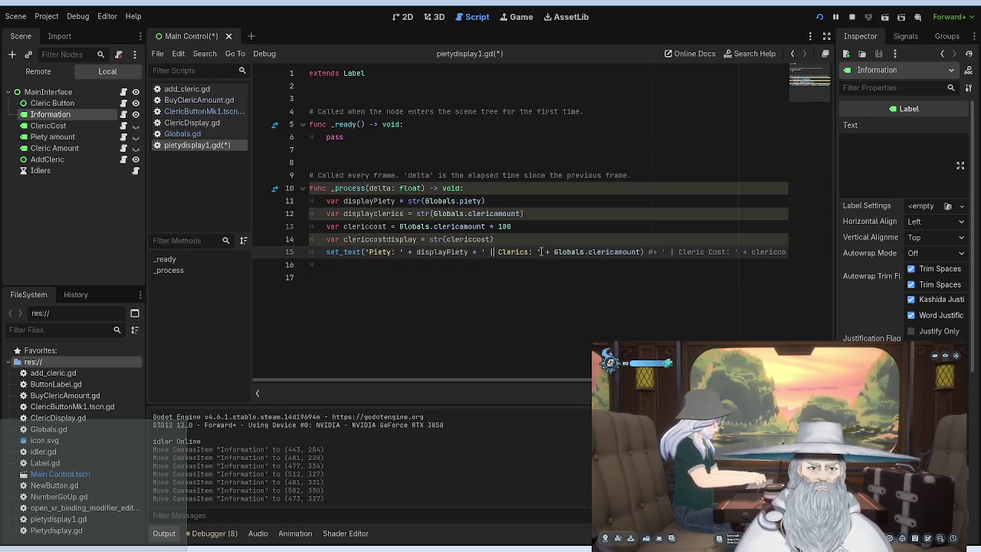
key("Right")
key("Right")
key("Right")
key("Right")
key("Right")
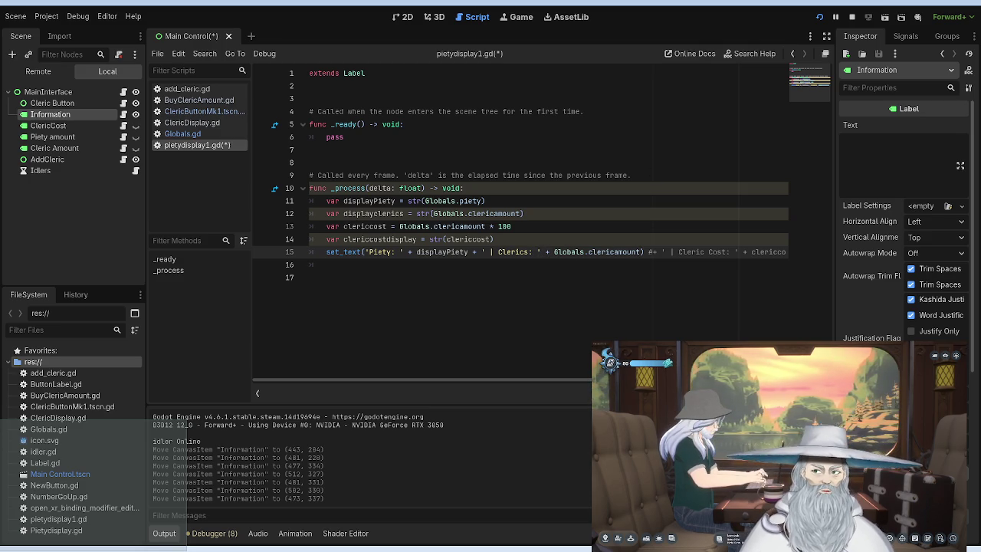
left_click(819, 17)
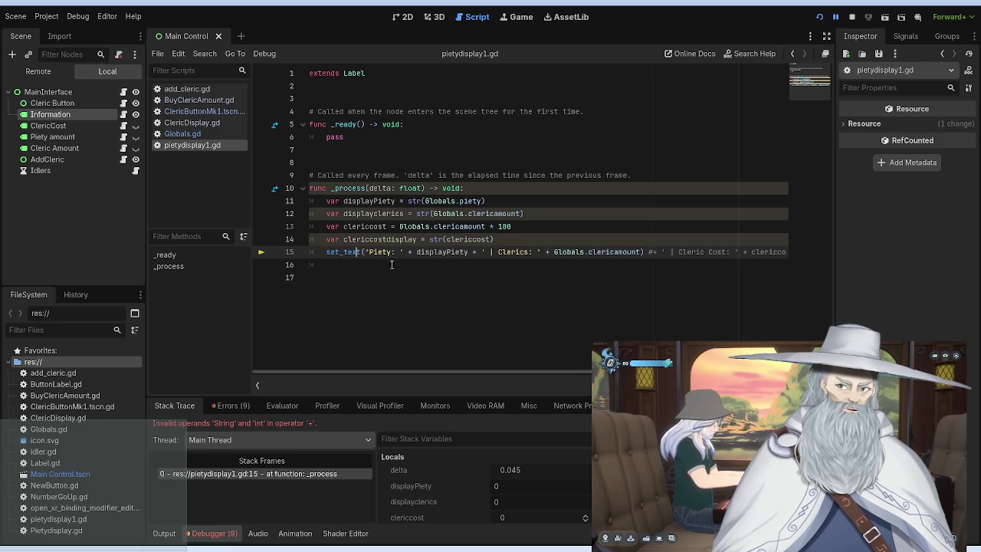
left_click(404, 271)
type("set")
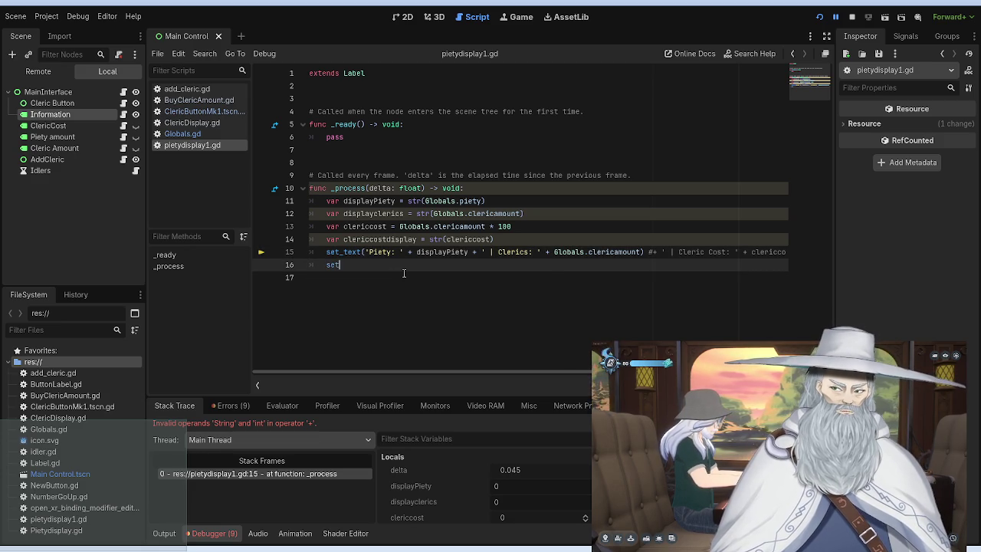
type("_text")
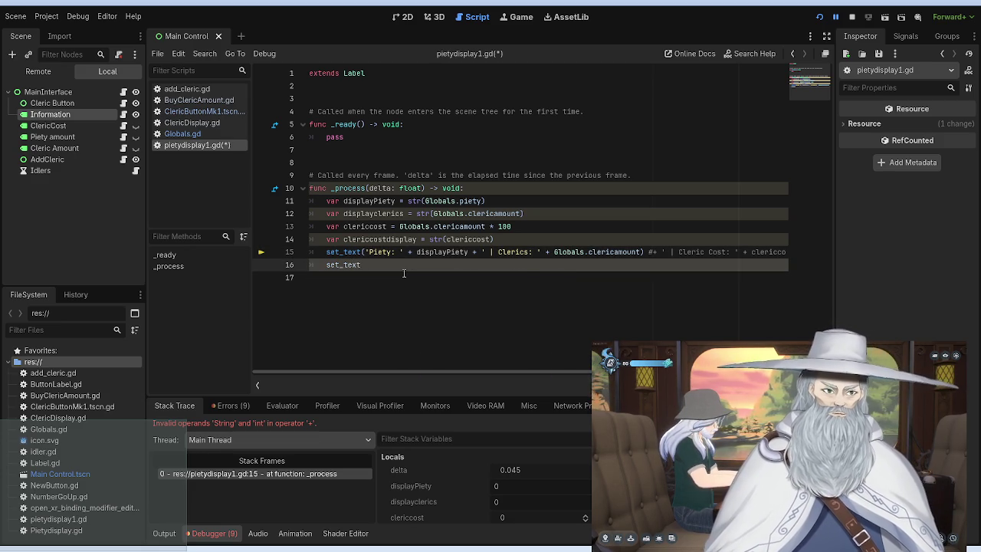
type("(")
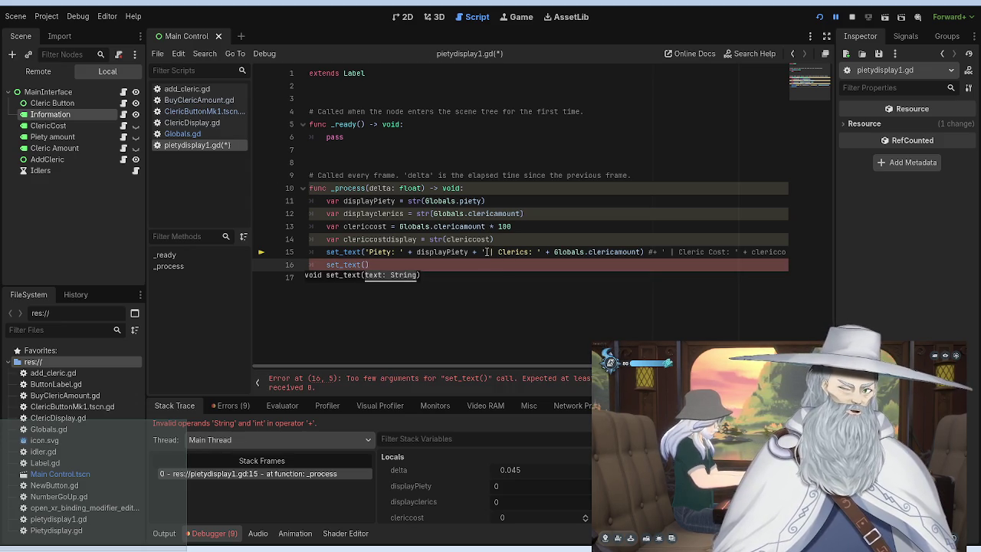
left_click_drag(481, 252, 645, 251)
key("ctrl+c")
left_click(366, 265)
key("ctrl+v")
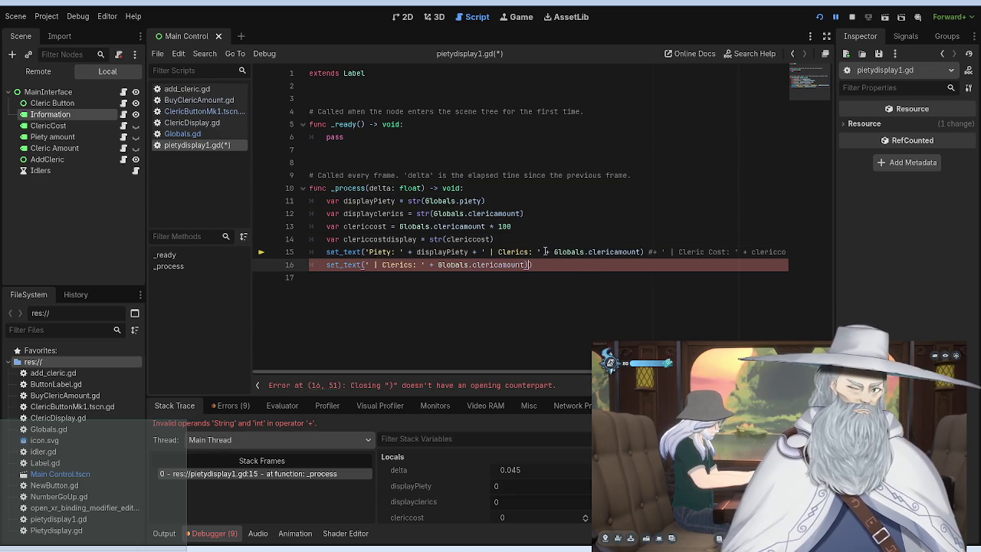
left_click_drag(469, 251, 812, 258)
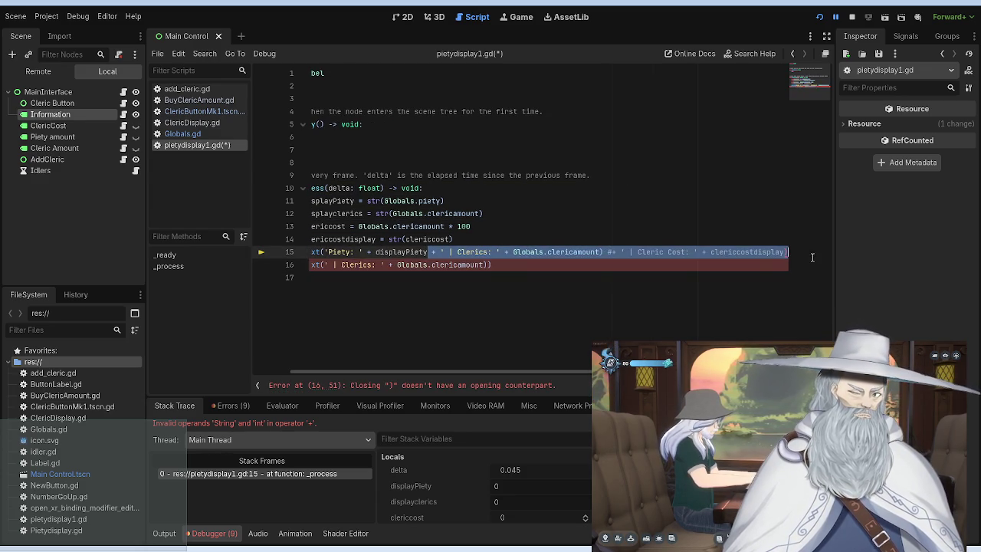
key("BackSpace")
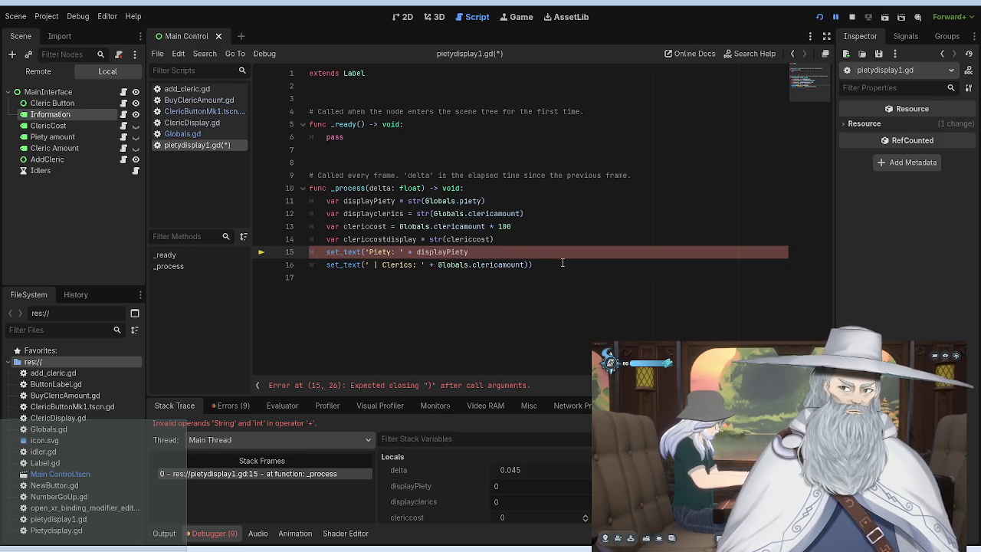
type(")")
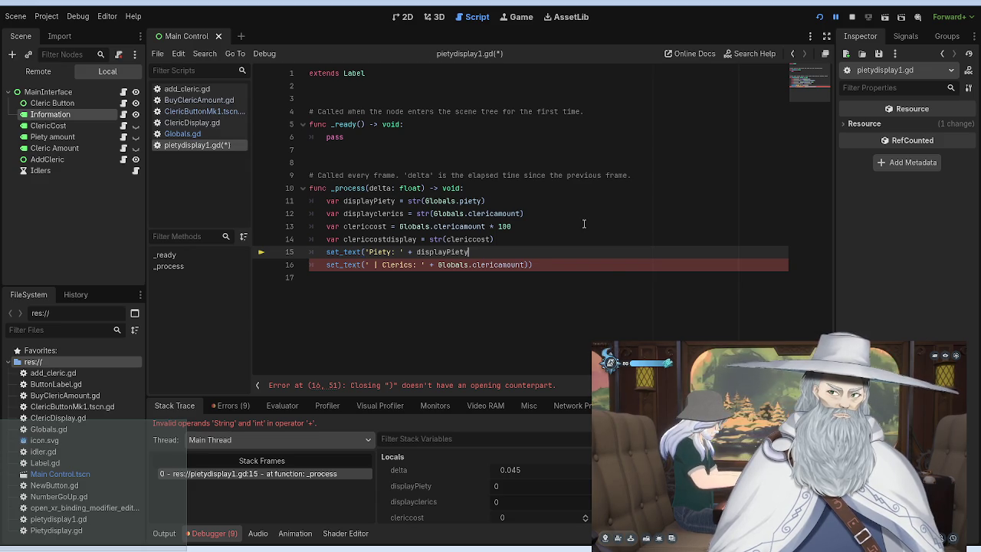
key("ctrl+z")
left_click(527, 252)
left_click_drag(542, 260, 327, 264)
key("BackSpace")
key("BackSpace")
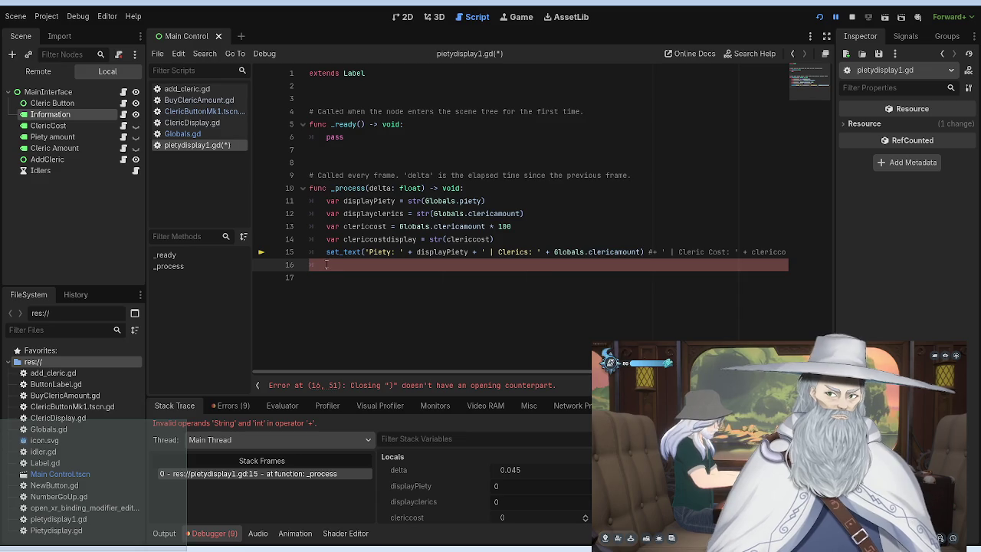
Replace Globals.clericamount with displayclerics on line 15, uncomment the Cleric Cost part, and rerun.
left_click(481, 228)
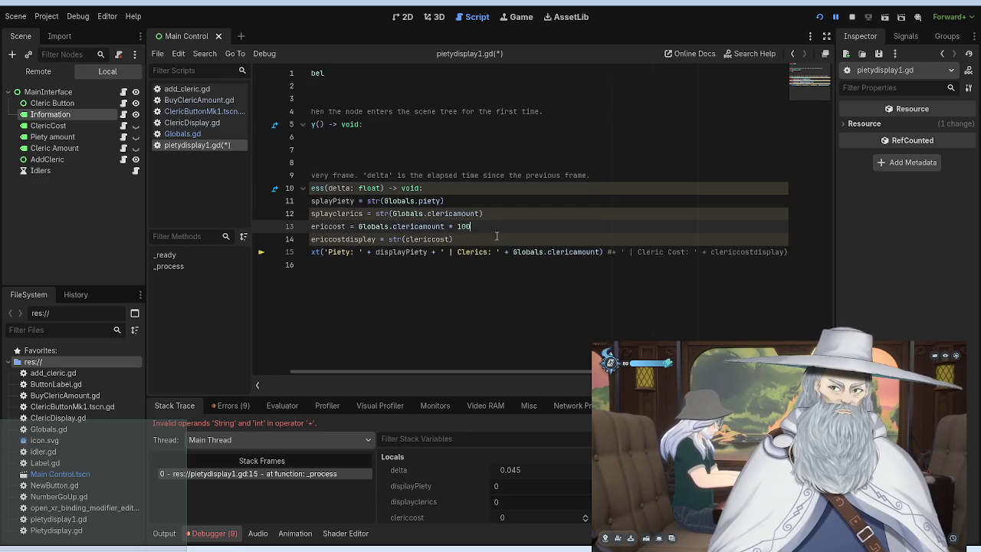
left_click_drag(479, 377, 329, 367)
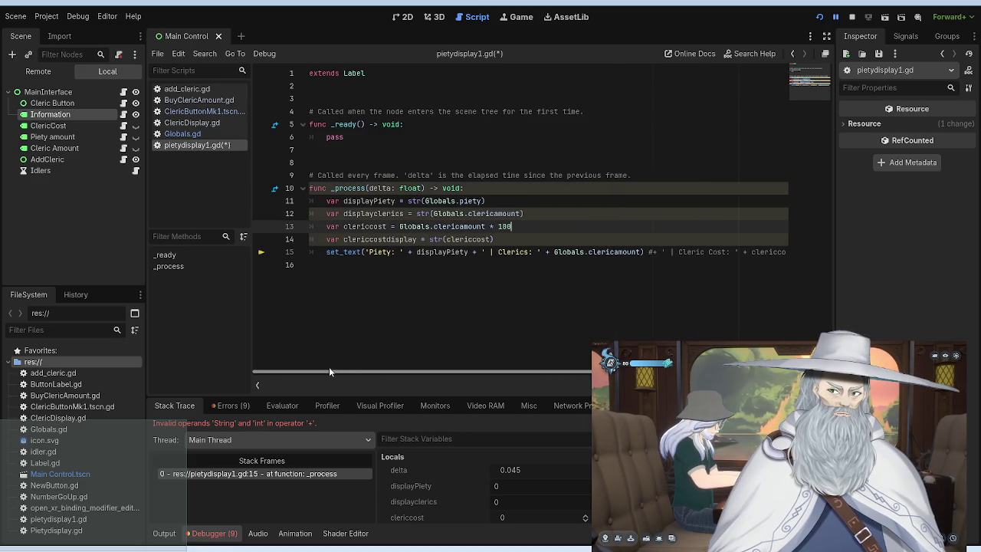
left_click(576, 253)
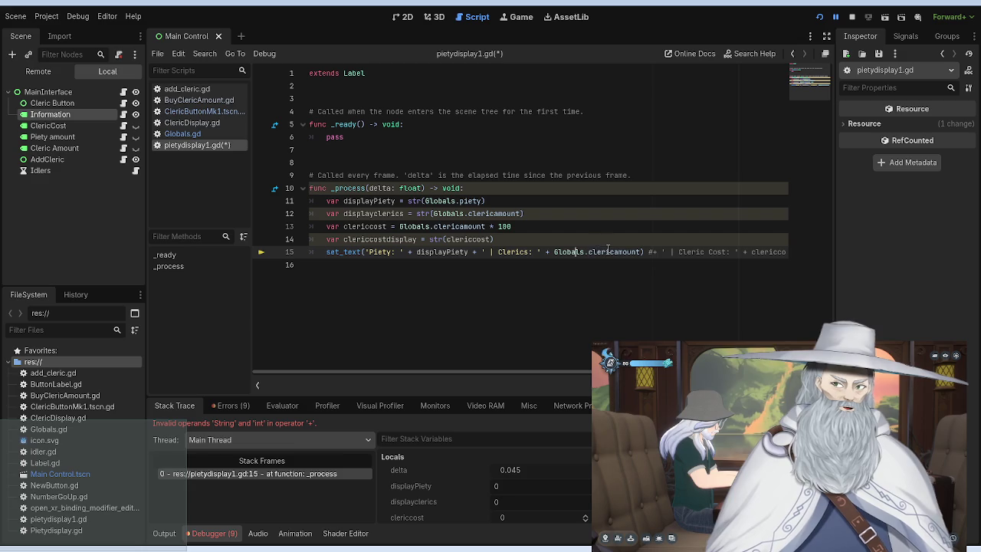
left_click_drag(641, 252, 554, 252)
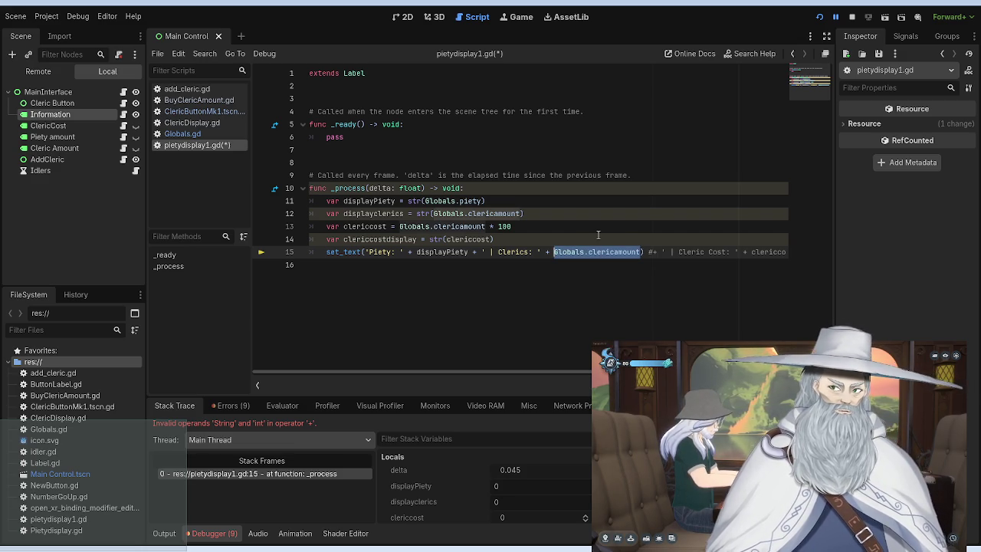
type("dos[;a")
key("BackSpace")
key("BackSpace")
key("BackSpace")
type("displayclerics")
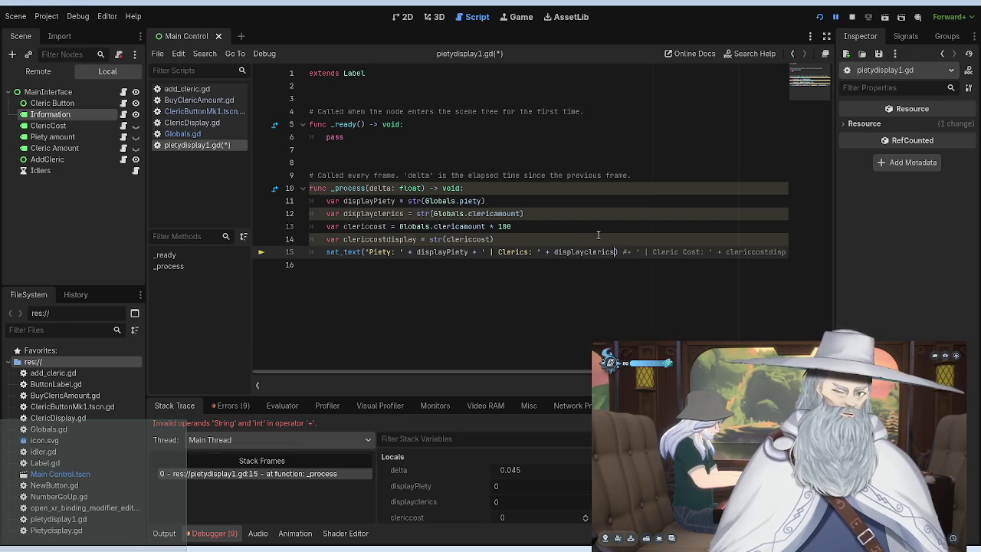
key("Delete")
key("Delete")
key("Delete")
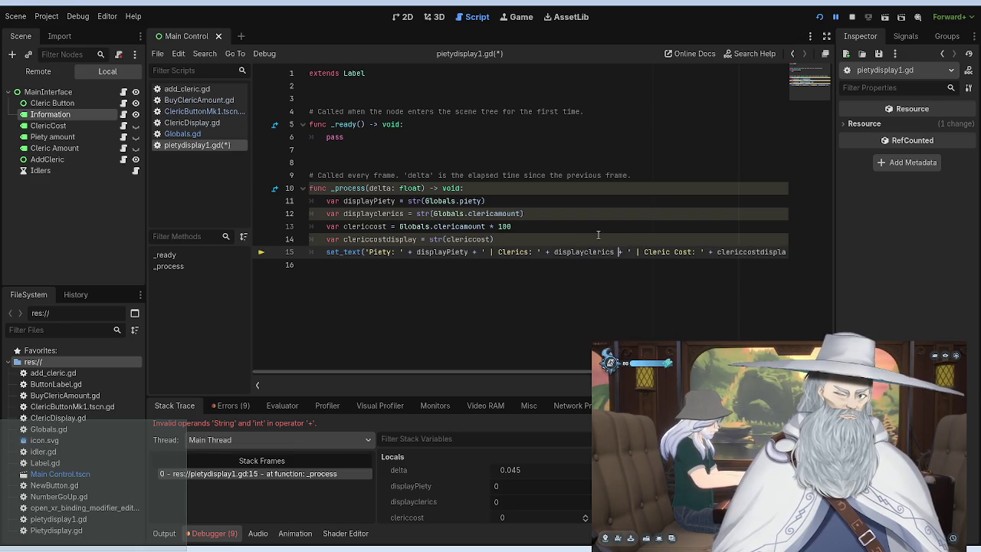
left_click(819, 16)
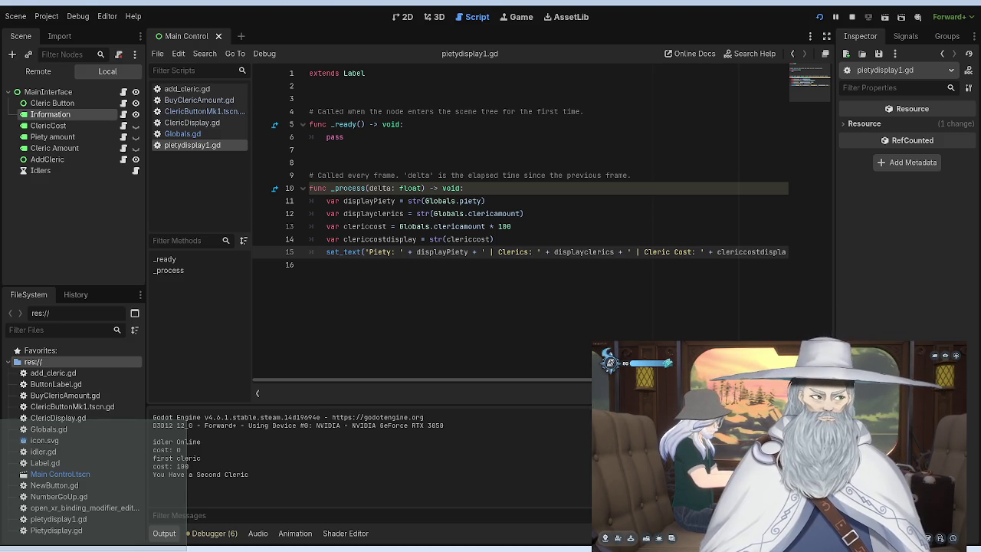
Restart the game with the revised pietydisplay1.gd.
left_click(819, 16)
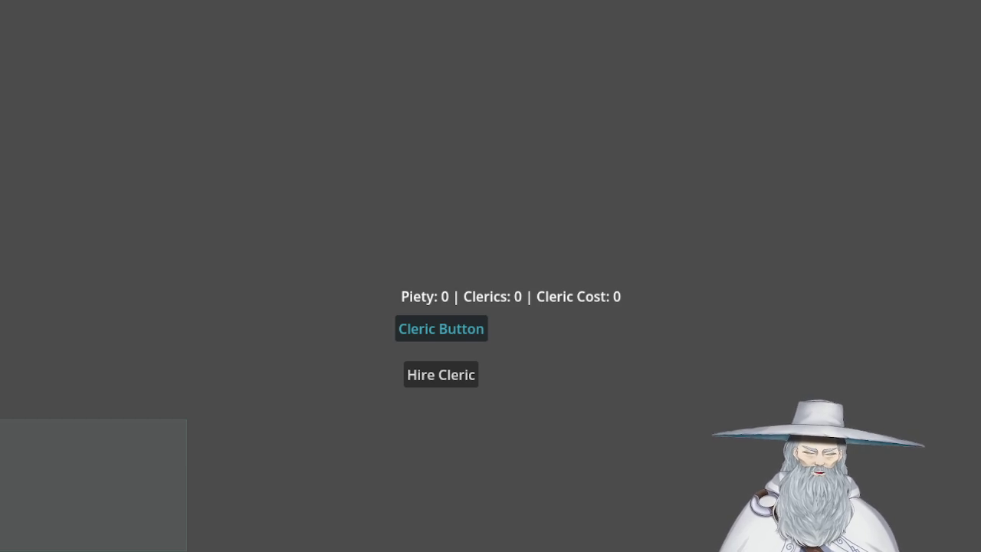
Earn piety with the Cleric Button and hire the first cleric.
double_click(437, 324)
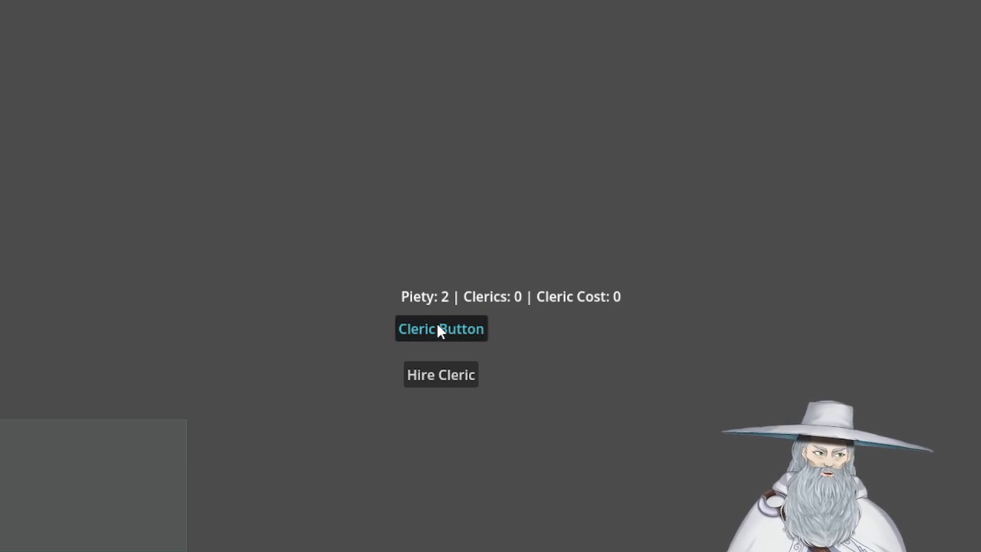
double_click(438, 324)
triple_click(437, 325)
left_click(441, 375)
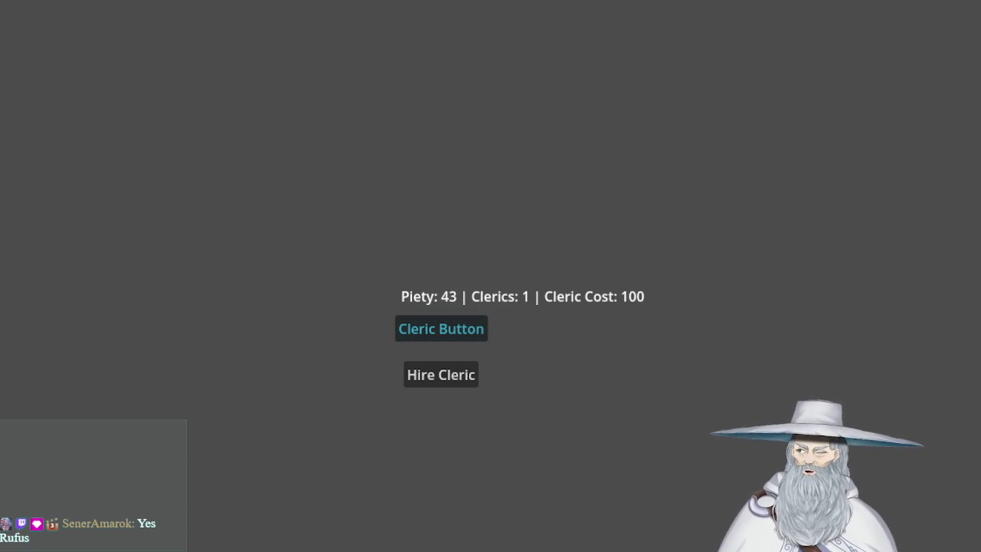
Earn more piety and hire the second and third clerics, raising Cleric Cost to 300.
left_click(460, 335)
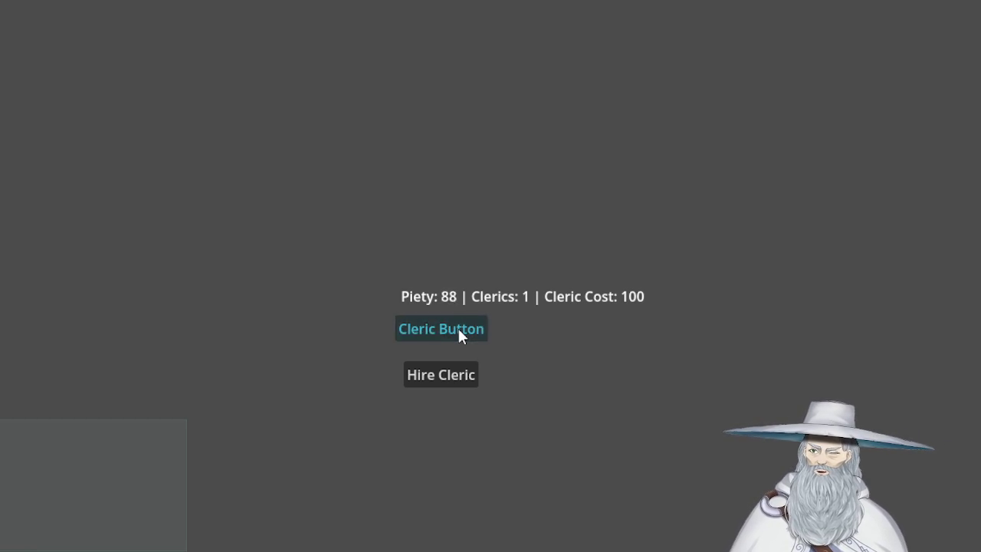
left_click(459, 335)
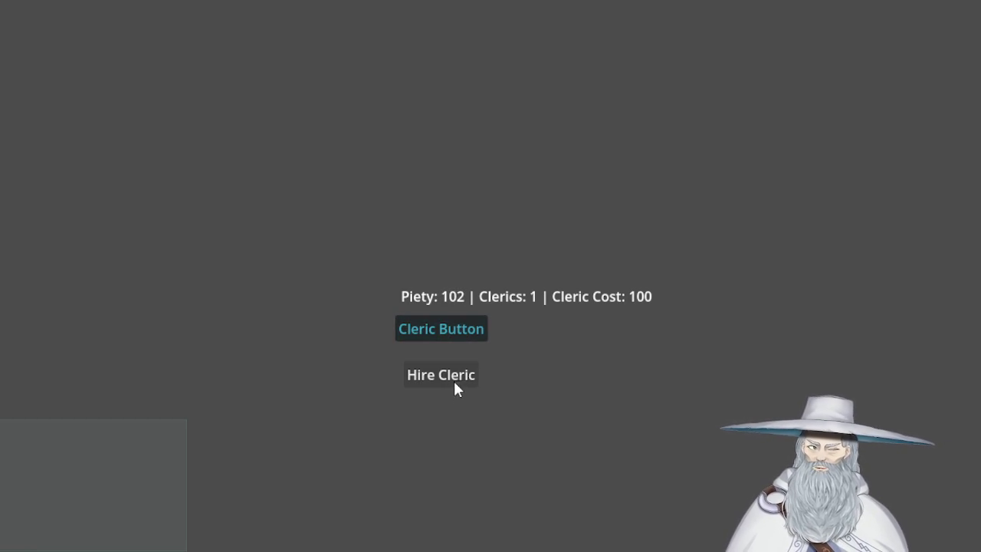
left_click(452, 386)
left_click(437, 333)
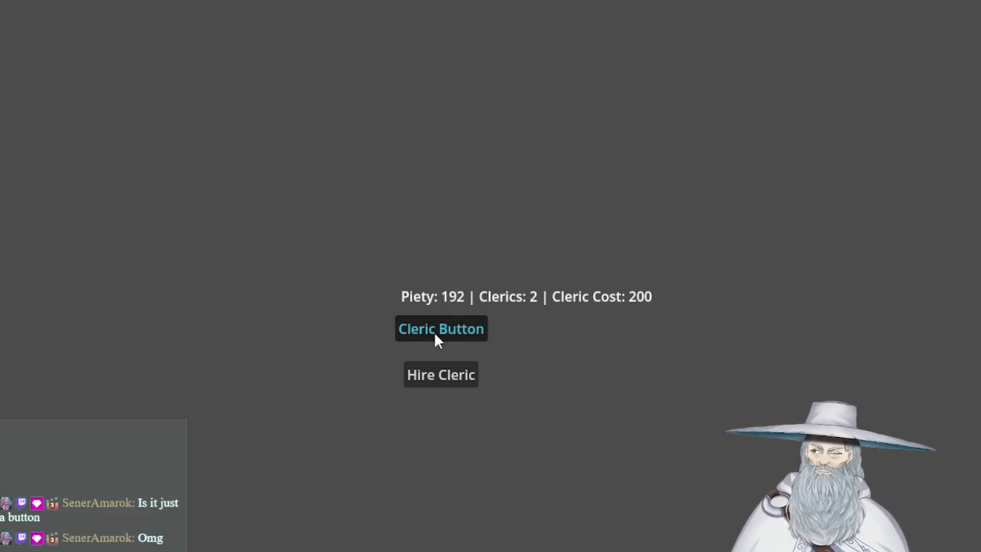
left_click(449, 376)
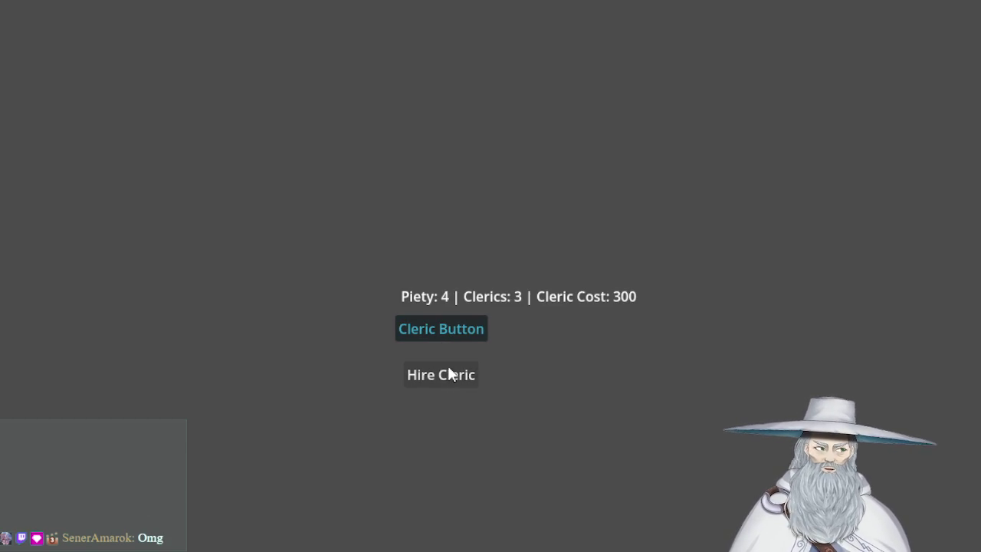
Earn extra piety and hire a fourth cleric for 300 piety.
left_click(452, 328)
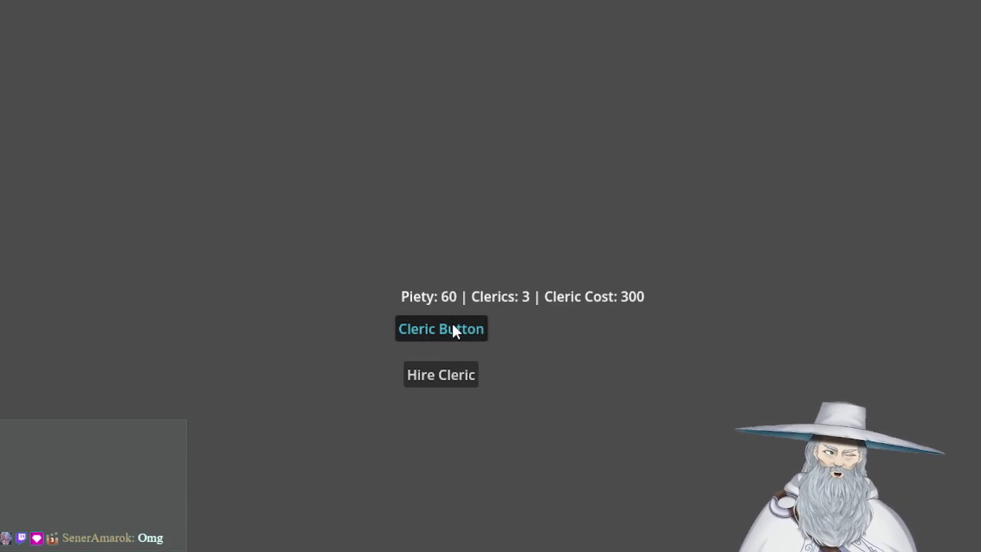
left_click(451, 328)
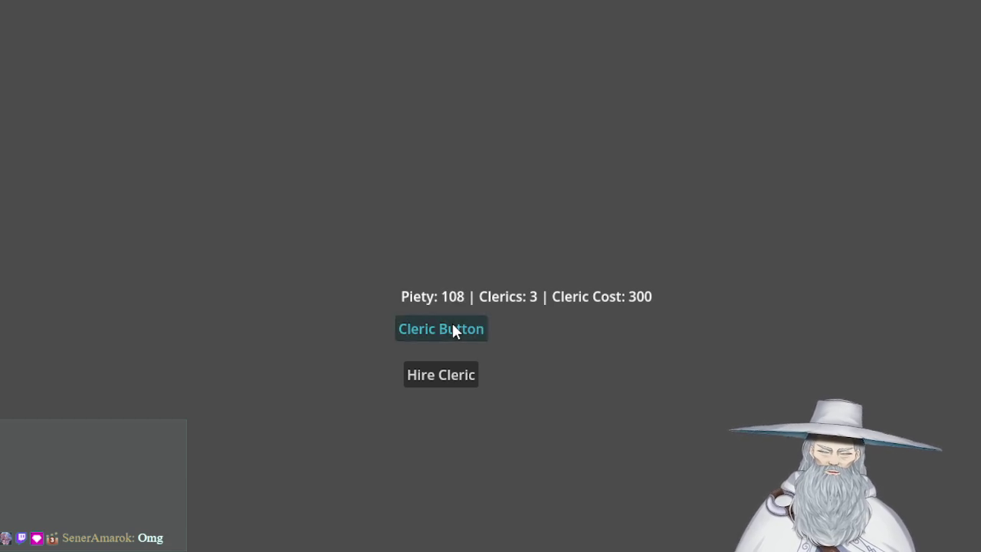
left_click(452, 328)
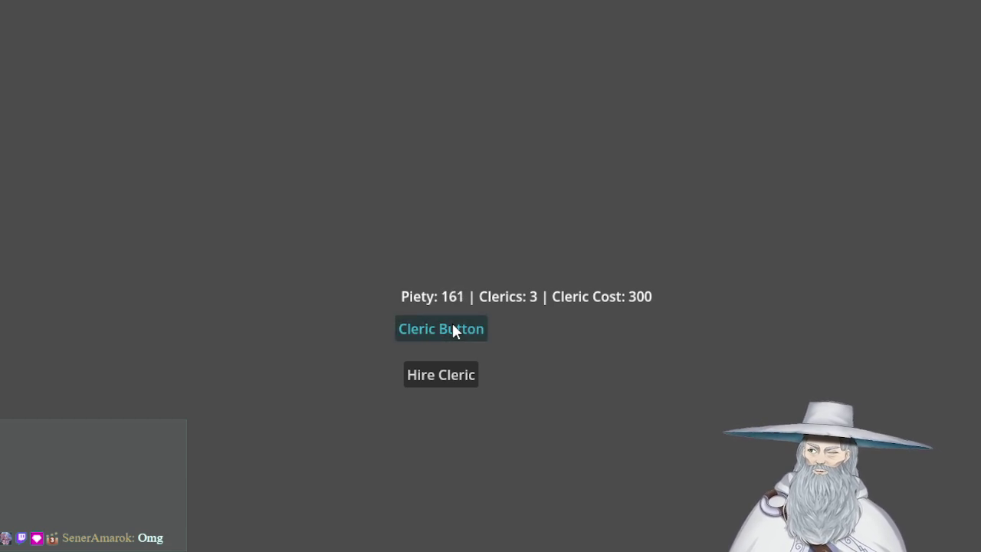
left_click(452, 327)
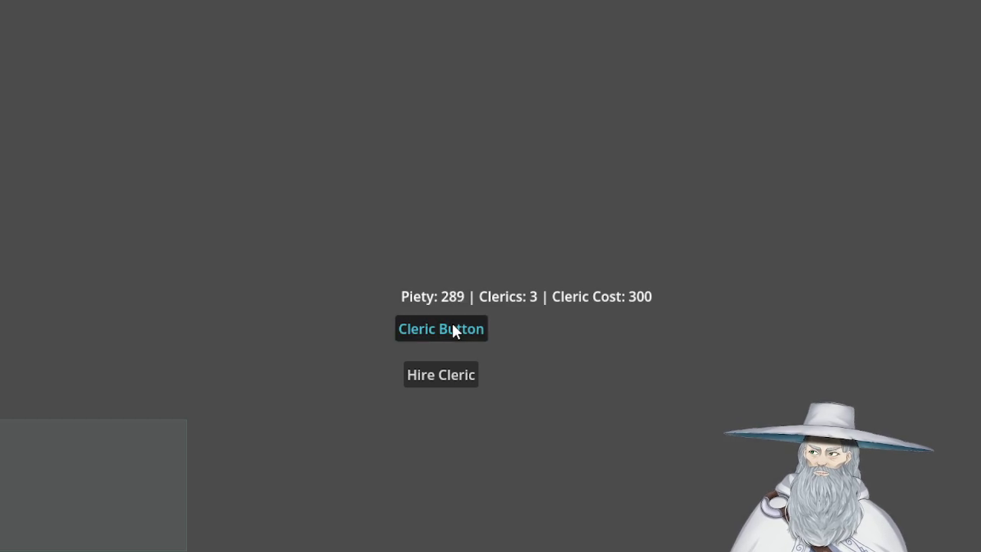
left_click(452, 374)
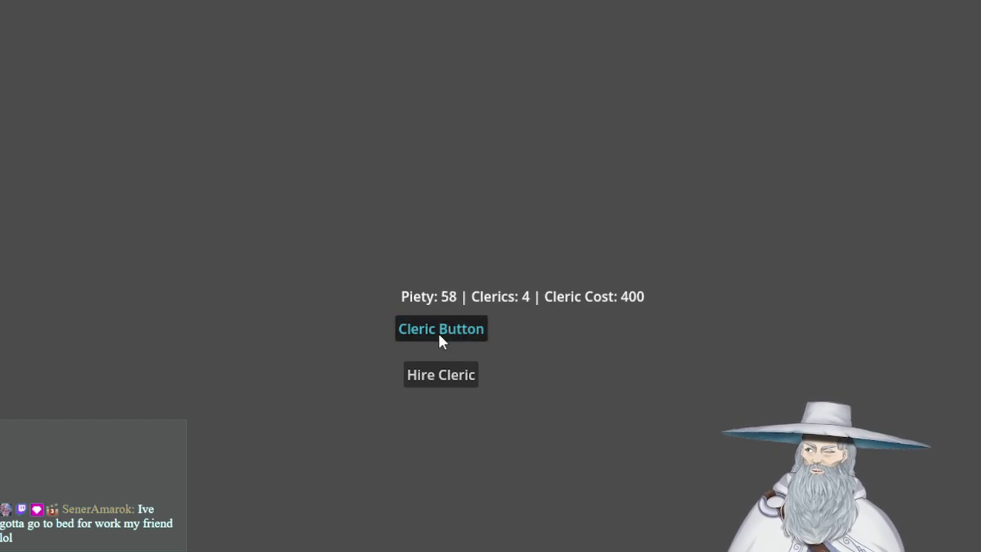
Earn more piety and hire the fifth and sixth clerics for 400 and 500.
left_click(439, 335)
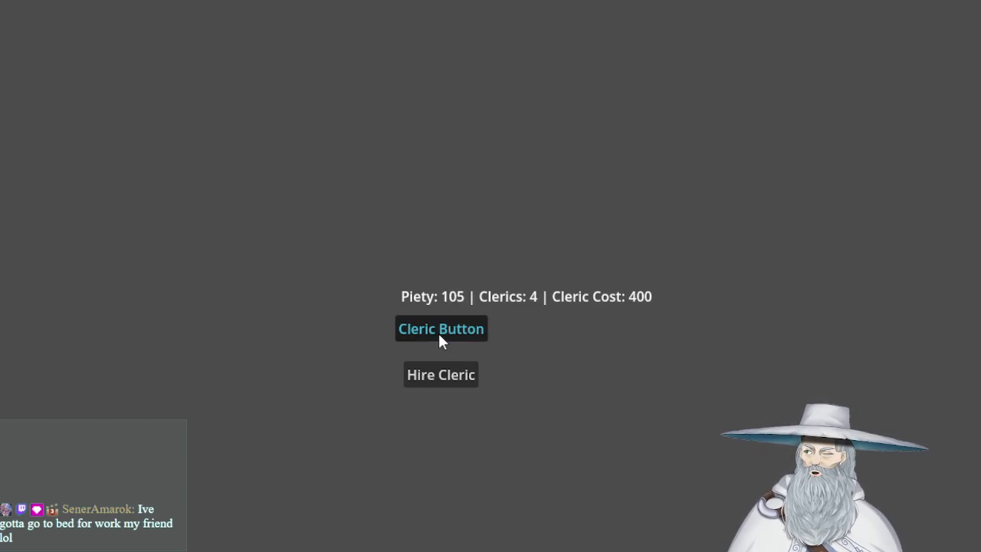
left_click(439, 335)
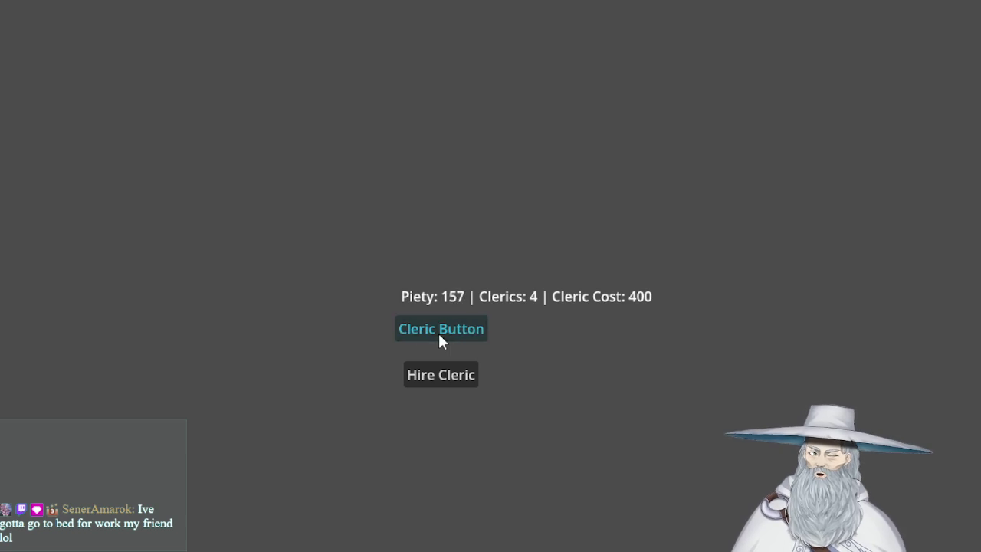
left_click(439, 335)
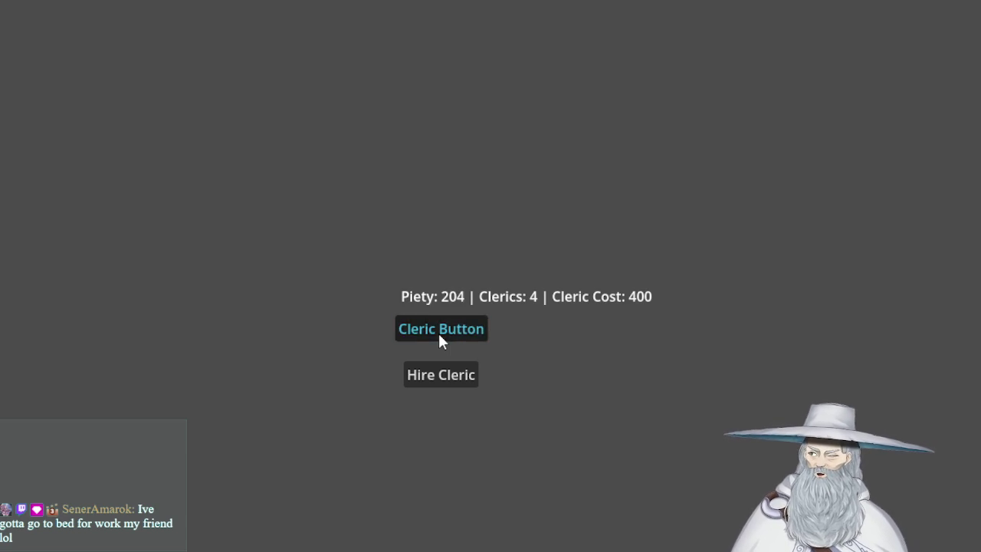
left_click(439, 335)
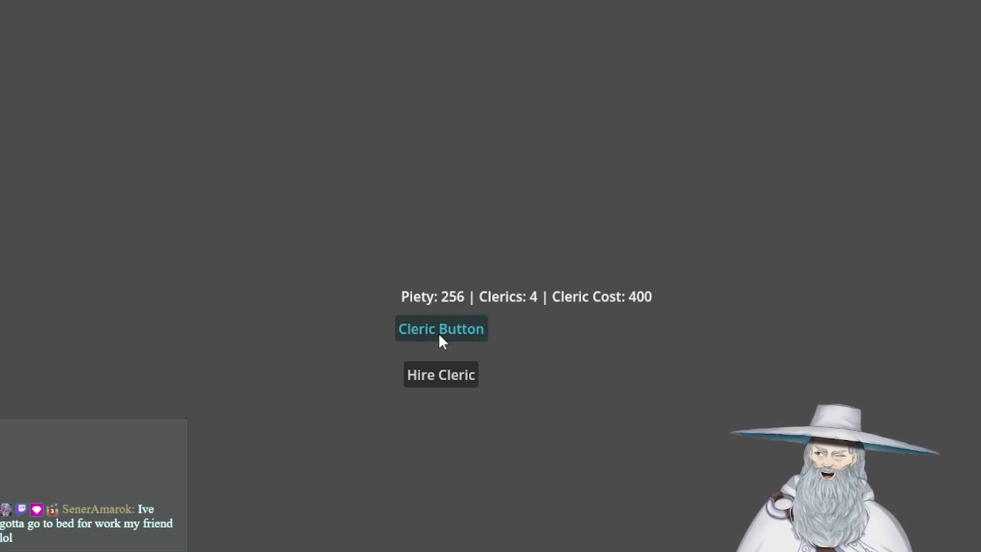
left_click(439, 335)
left_click(448, 328)
left_click(452, 335)
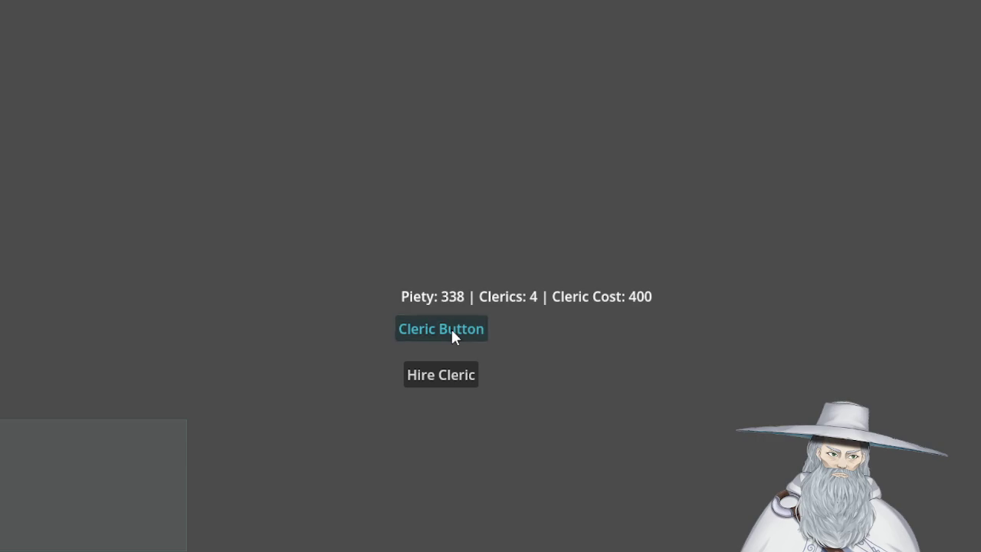
left_click(452, 332)
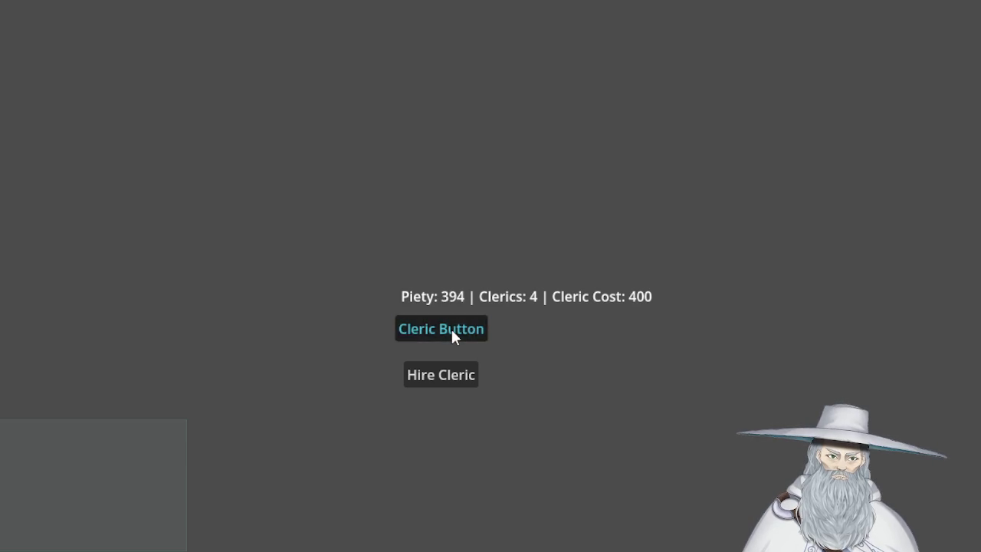
left_click(454, 369)
left_click(455, 333)
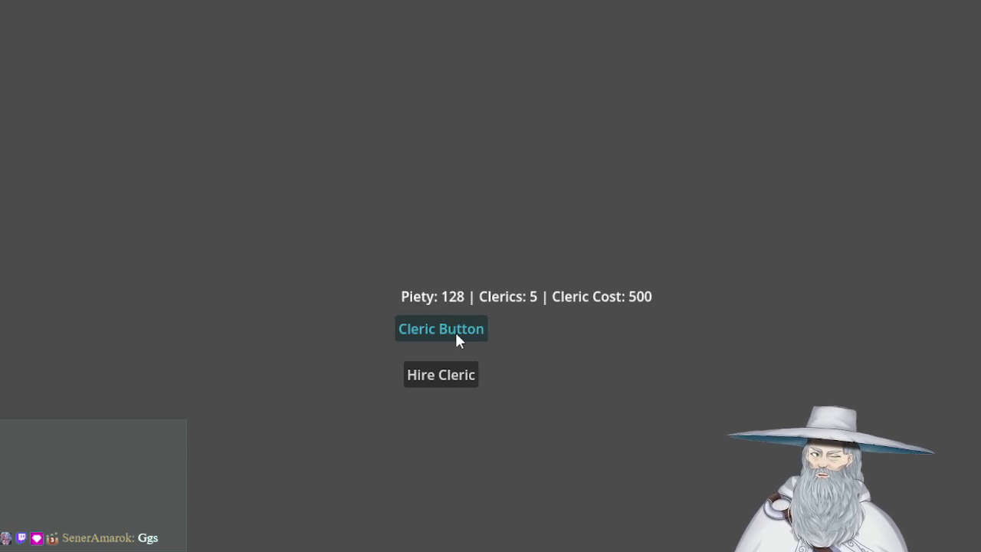
left_click(452, 372)
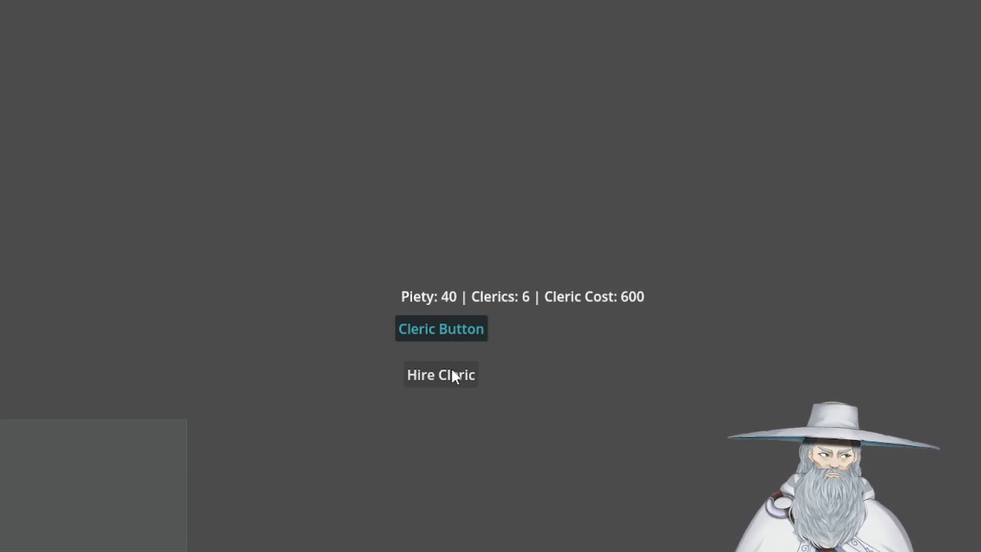
Hire the seventh, eighth and ninth clerics for 600, 700 and 800 piety.
left_click(450, 326)
left_click(450, 326)
left_click(451, 326)
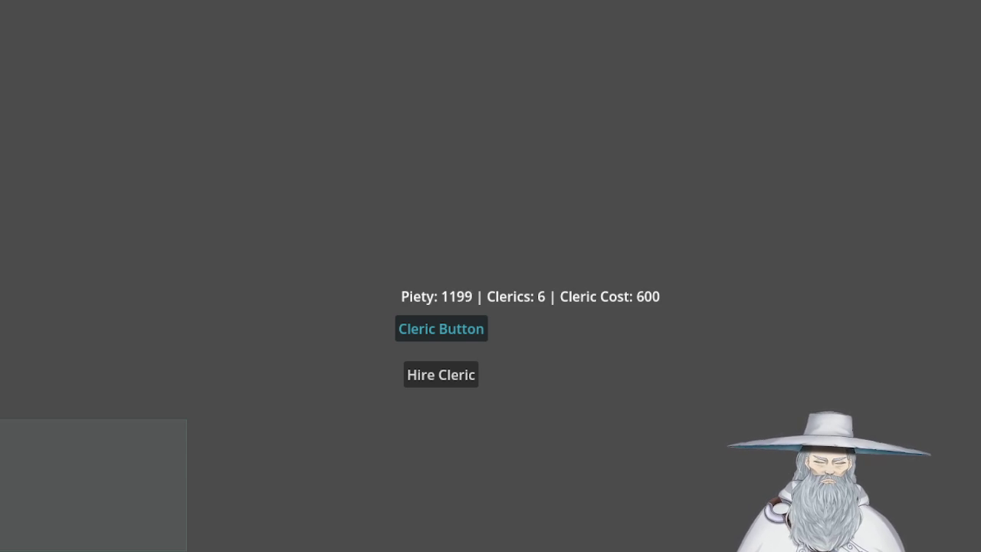
left_click(446, 375)
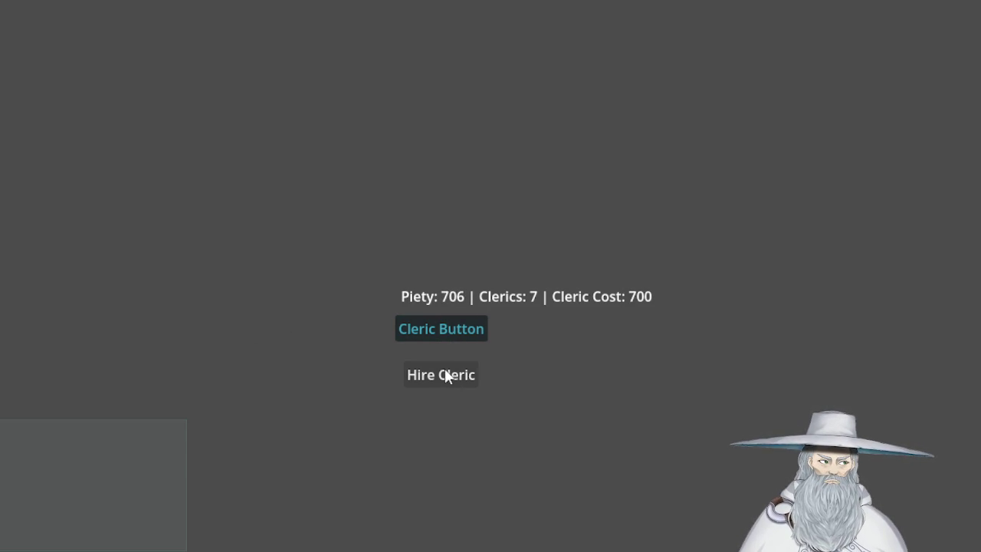
left_click(446, 374)
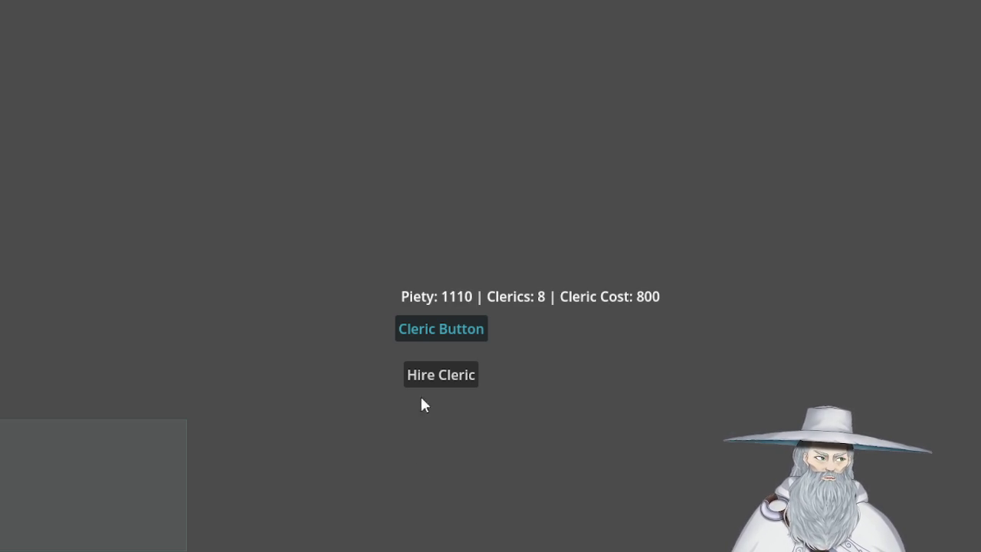
left_click(449, 375)
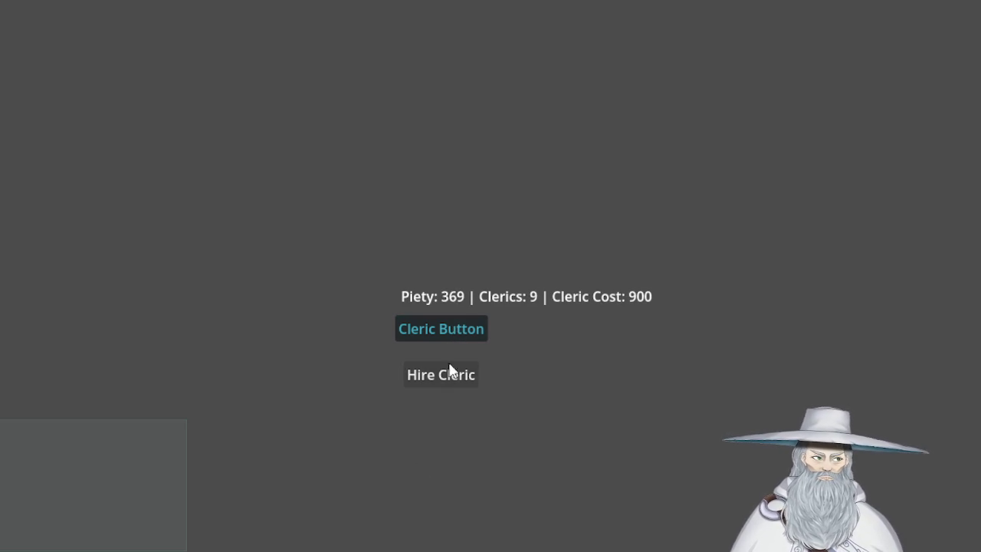
Earn extra piety and hire the tenth and eleventh clerics for 900 and 1000.
left_click(456, 324)
left_click(456, 324)
left_click(456, 324)
left_click(455, 323)
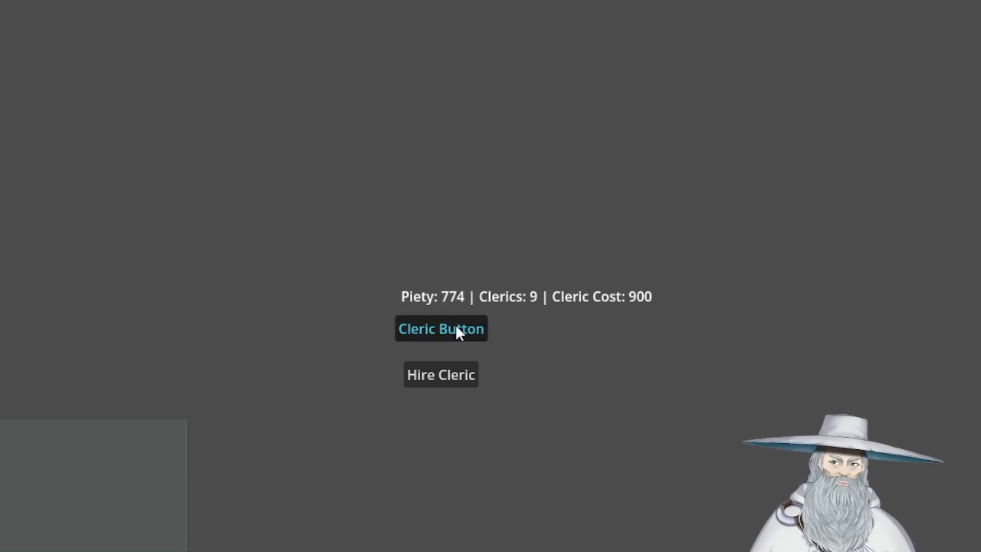
left_click(455, 324)
left_click(455, 324)
left_click(455, 324)
left_click(444, 369)
left_click(445, 324)
left_click(445, 324)
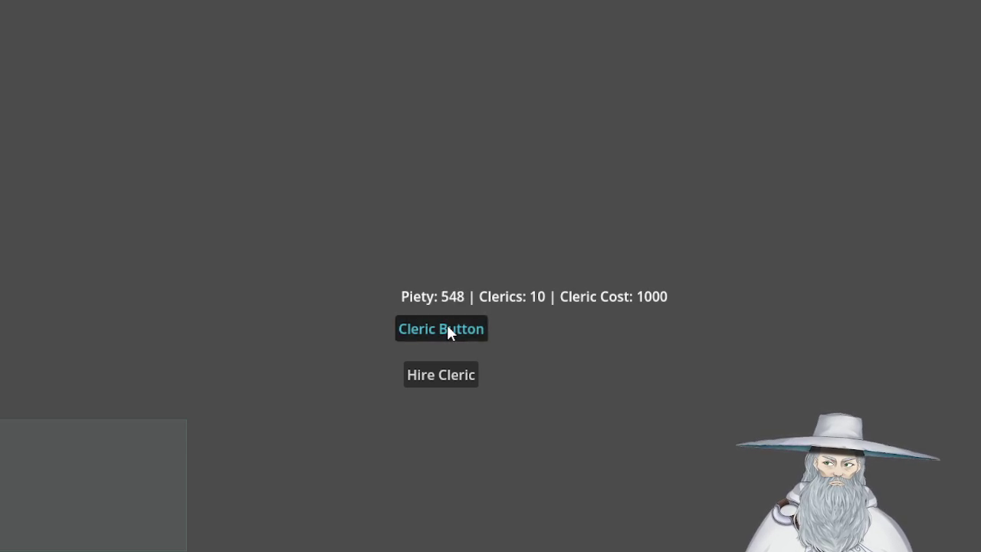
left_click(446, 324)
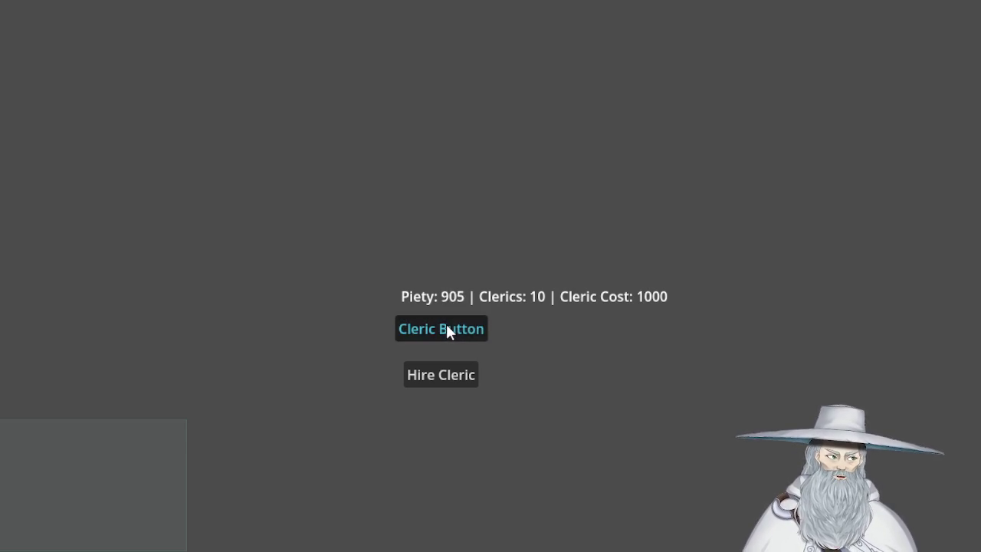
left_click(444, 375)
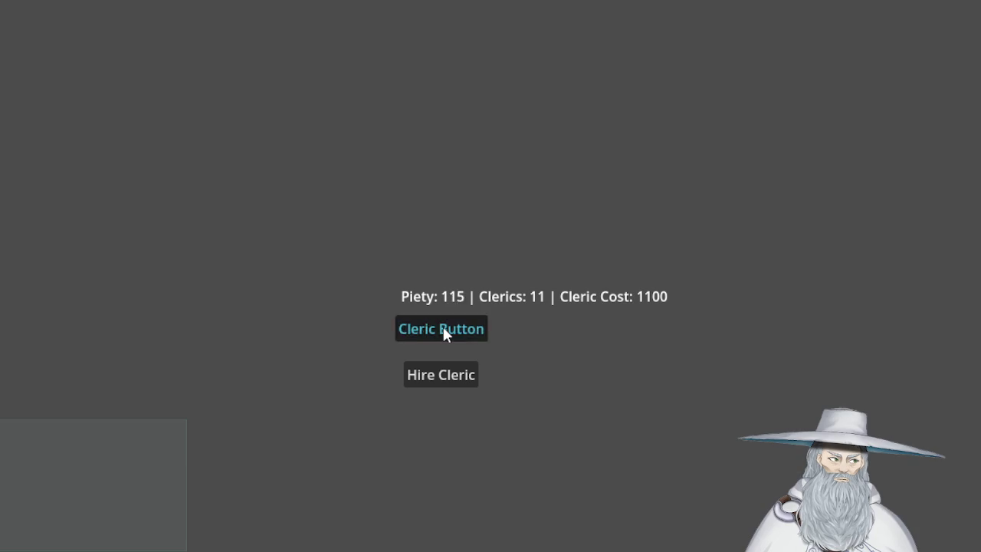
Earn extra piety and hire a twelfth cleric for 1100 piety.
left_click(442, 324)
left_click(442, 324)
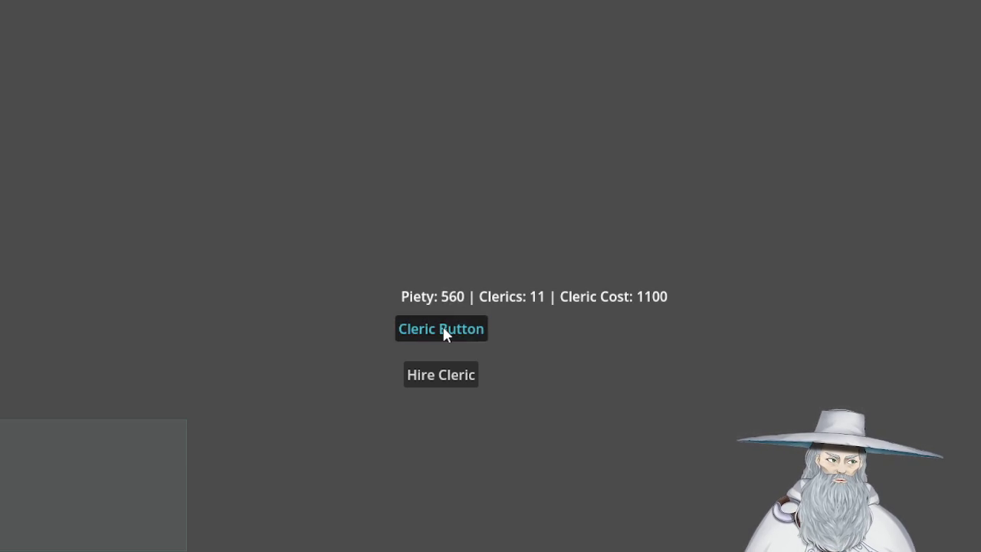
left_click(442, 324)
left_click(442, 324)
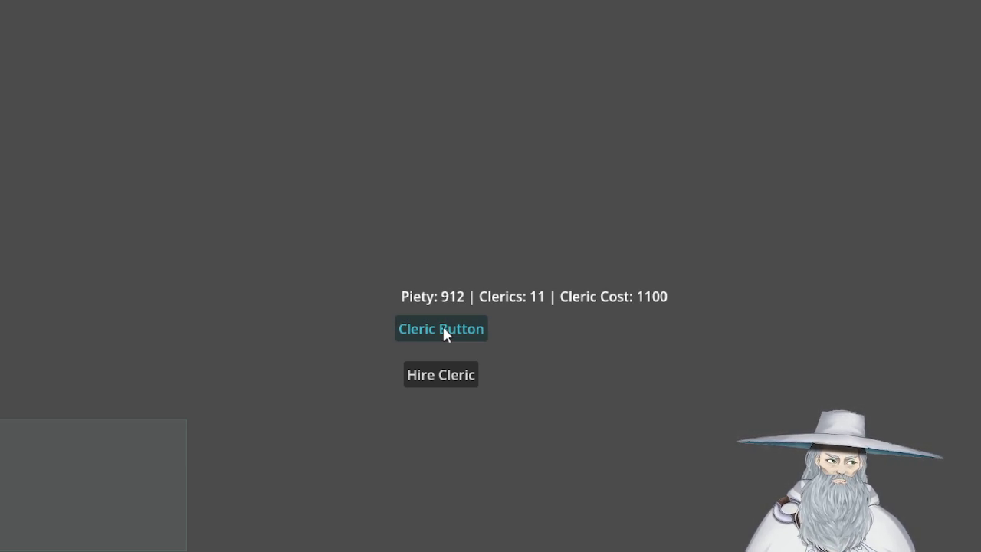
left_click(442, 324)
left_click(442, 324)
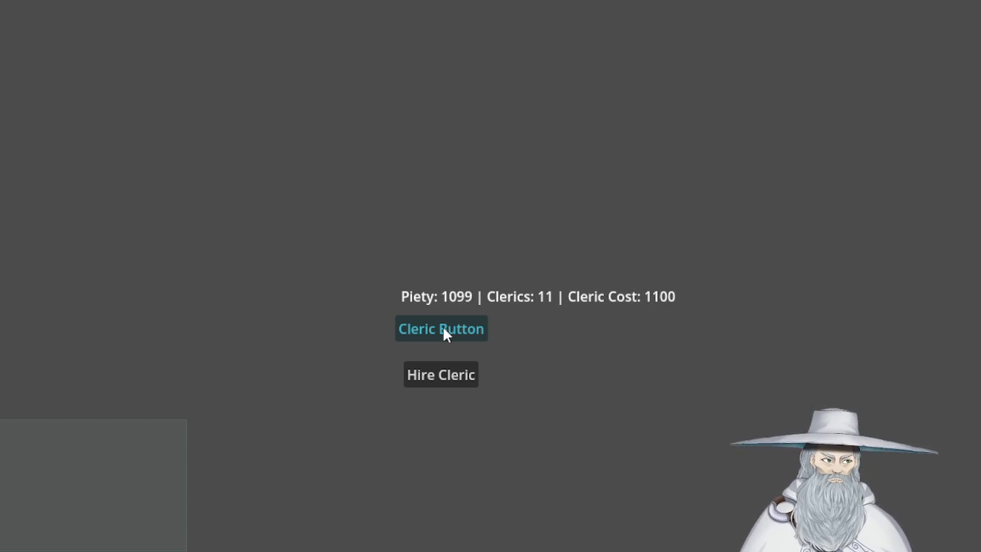
left_click(442, 327)
left_click(445, 368)
Click the Cleric Button repeatedly for piety and hire a thirteenth cleric.
left_click(455, 325)
left_click(452, 328)
left_click(453, 328)
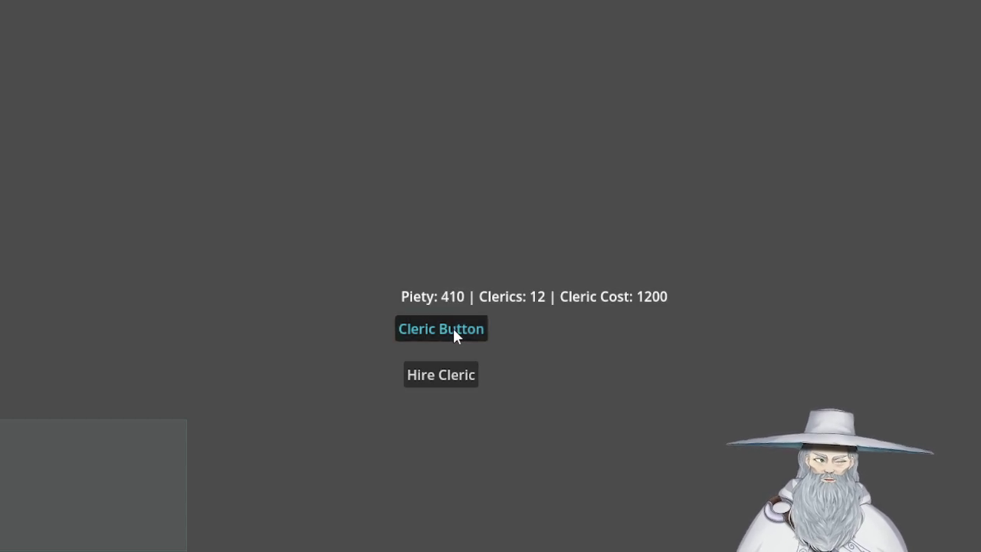
left_click(453, 328)
left_click(452, 328)
left_click(453, 328)
left_click(453, 328)
left_click(452, 328)
left_click(453, 328)
left_click(453, 328)
left_click(453, 328)
left_click(453, 328)
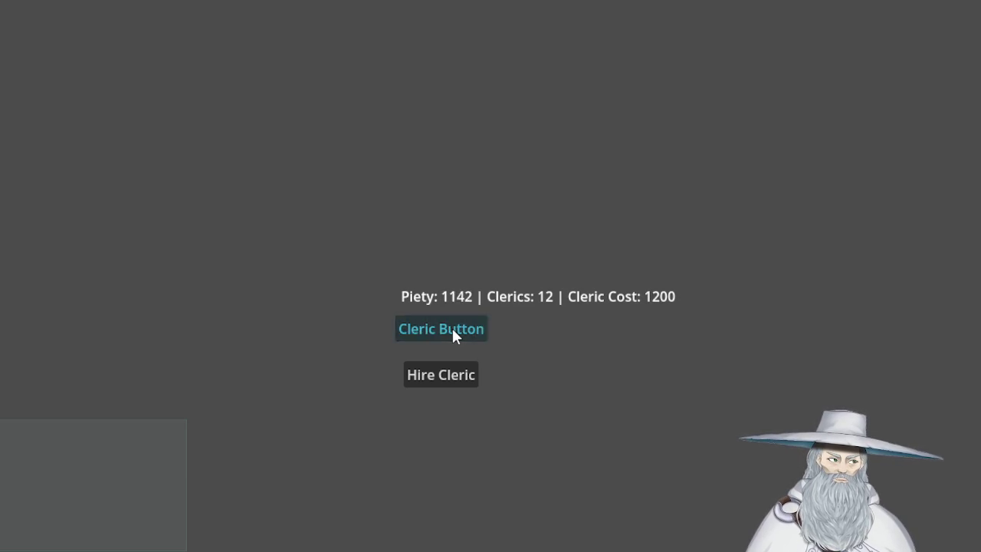
left_click(453, 328)
left_click(452, 327)
left_click(452, 382)
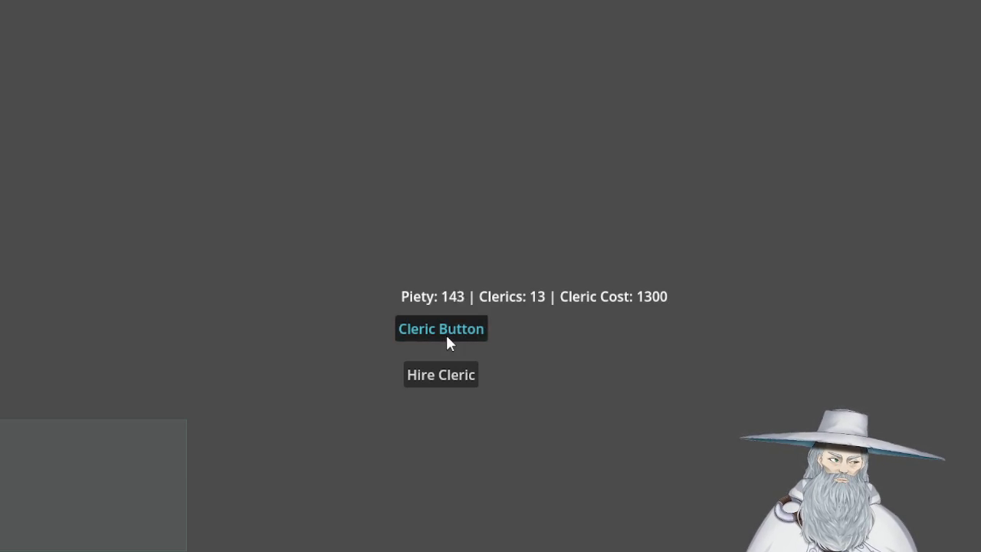
left_click(448, 338)
Build up more piety by hand and hire a fourteenth cleric, reaching Cleric Cost 1400.
left_click(446, 337)
left_click(447, 338)
left_click(446, 337)
left_click(446, 339)
left_click(446, 338)
left_click(446, 338)
left_click(447, 339)
left_click(446, 339)
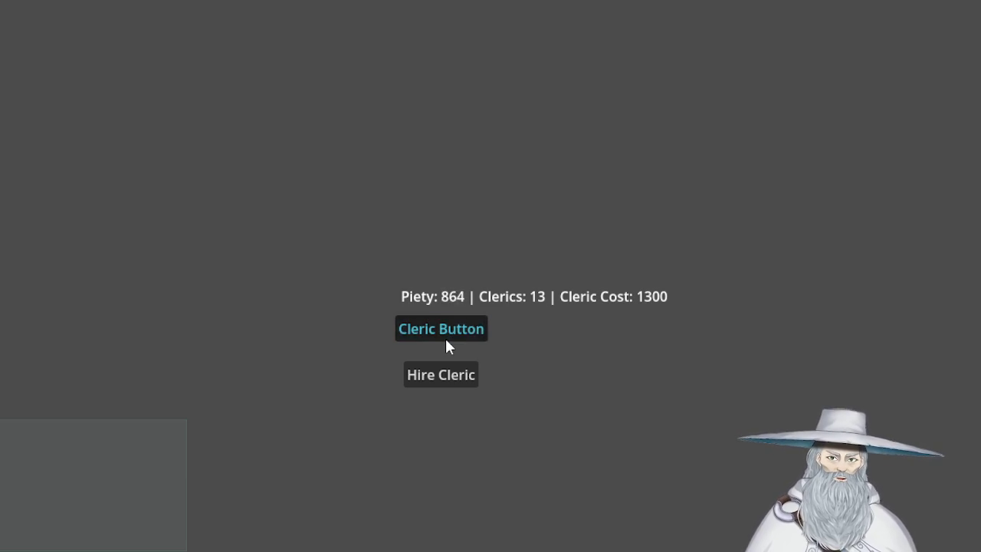
left_click(446, 339)
left_click(446, 339)
left_click(446, 340)
left_click(446, 340)
left_click(446, 340)
left_click(446, 340)
left_click(446, 341)
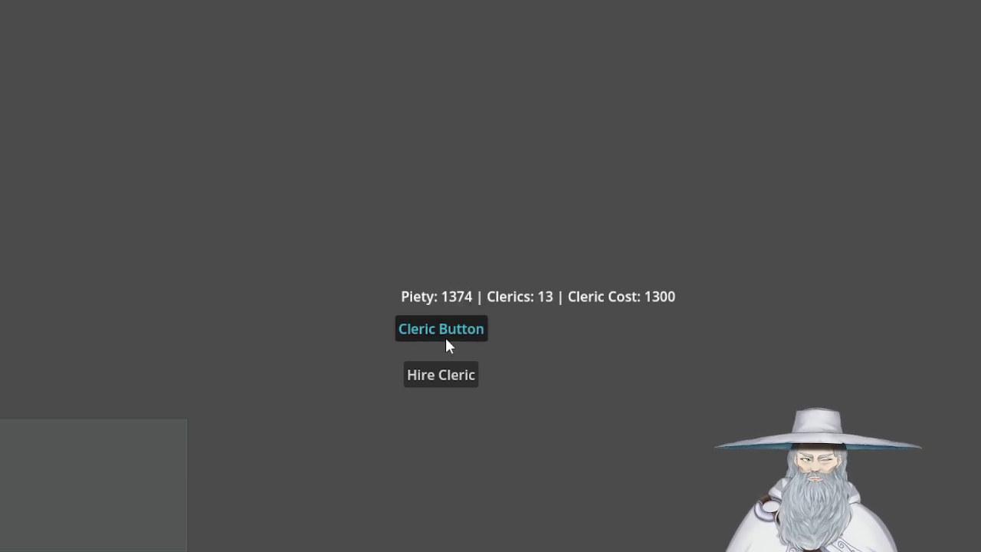
left_click(446, 341)
left_click(450, 376)
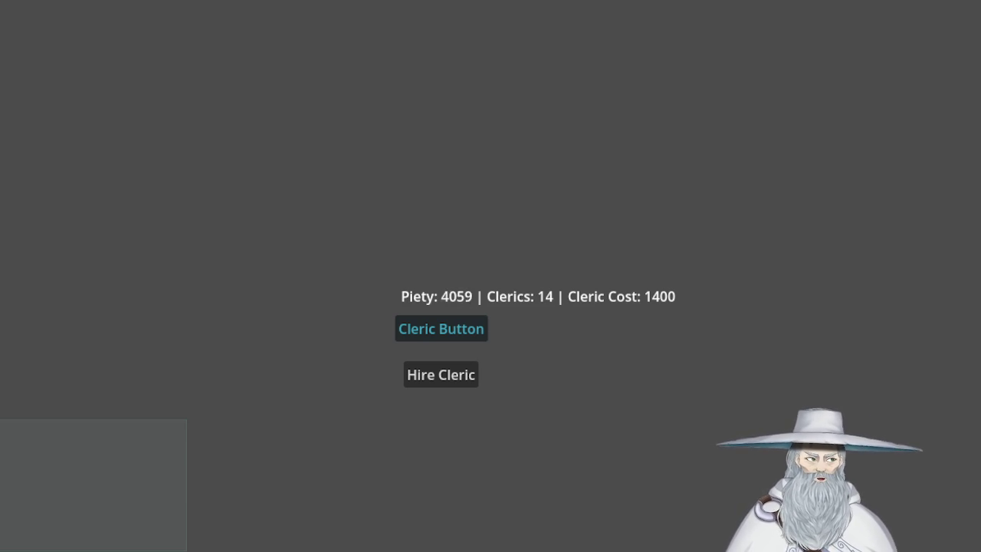
Hire several more clerics with the accumulated piety.
left_click(442, 377)
left_click(442, 377)
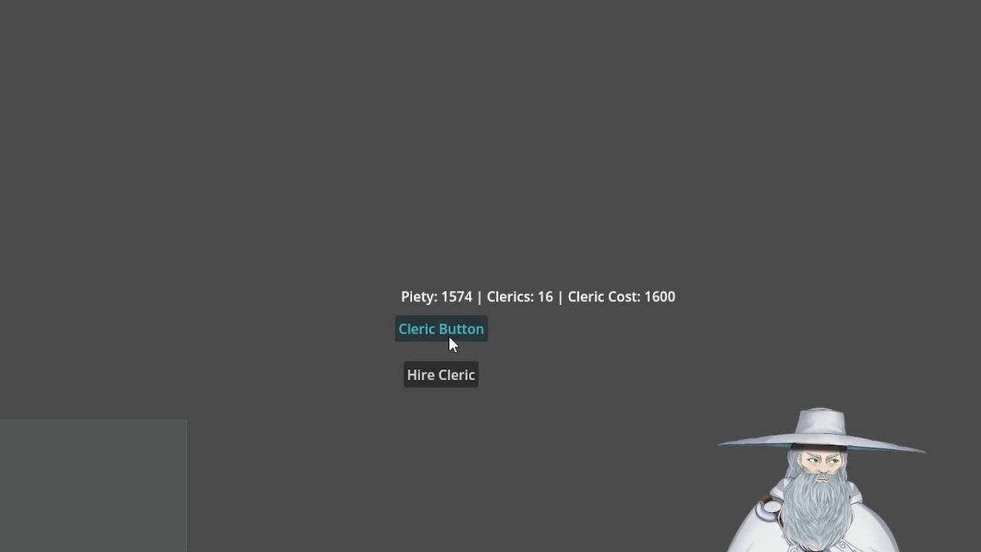
left_click(445, 377)
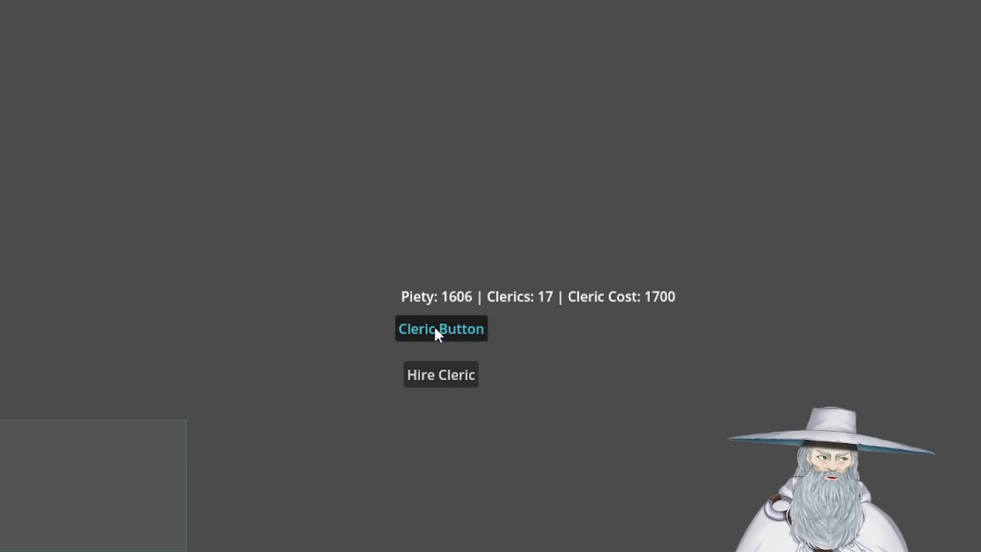
left_click(449, 375)
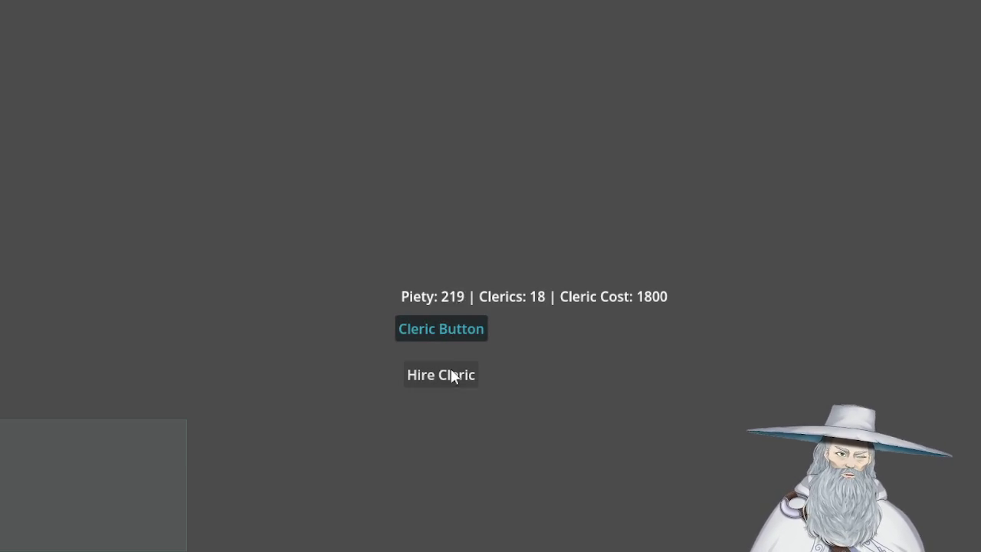
Earn extra piety by hand and hire the nineteenth cleric at cost 1900.
left_click(447, 328)
left_click(446, 328)
left_click(446, 328)
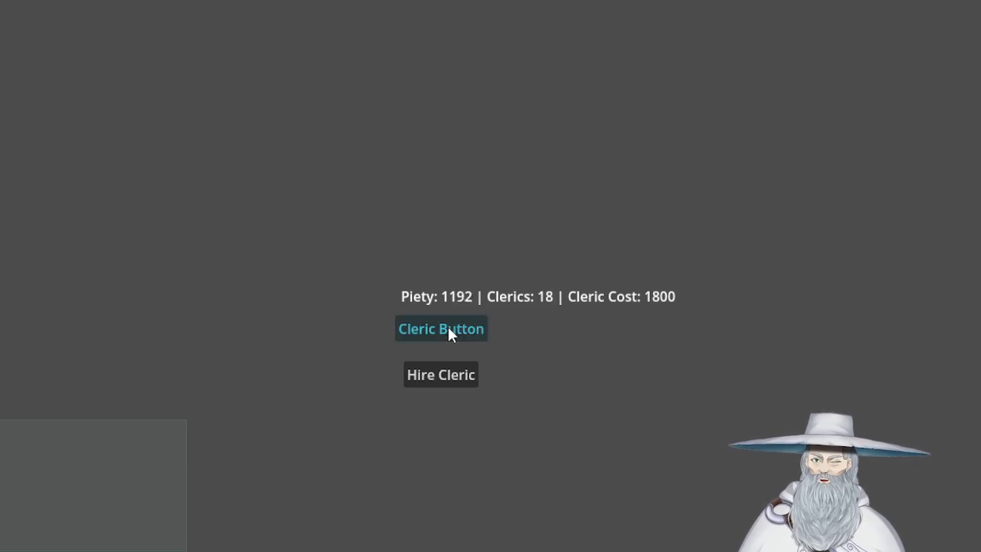
left_click(448, 327)
left_click(448, 327)
left_click(448, 328)
left_click(448, 328)
left_click(448, 328)
left_click(448, 328)
left_click(452, 369)
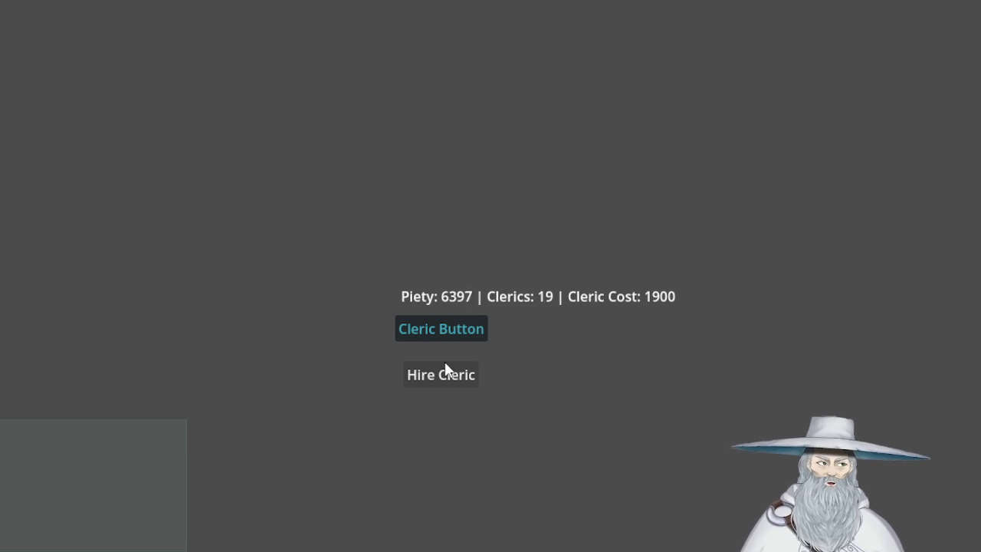
Hire clerics whenever piety allows until reaching 25 clerics at Cleric Cost 2500.
left_click(445, 365)
left_click(445, 364)
left_click(445, 365)
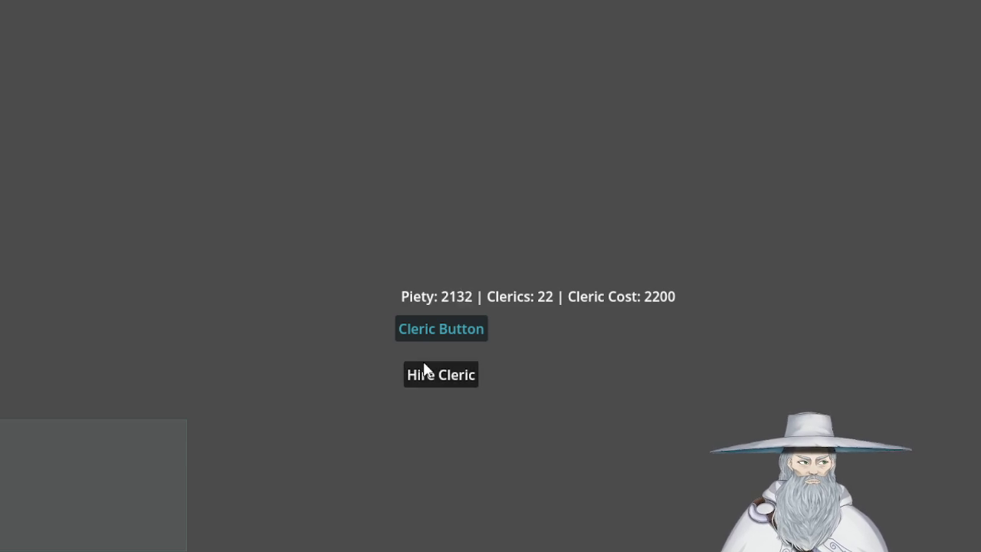
left_click(423, 363)
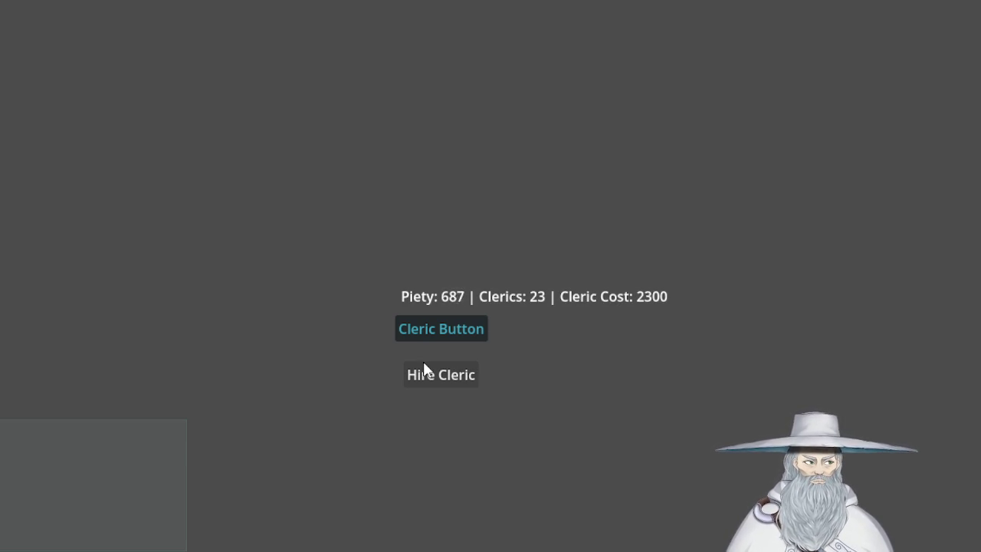
left_click(423, 363)
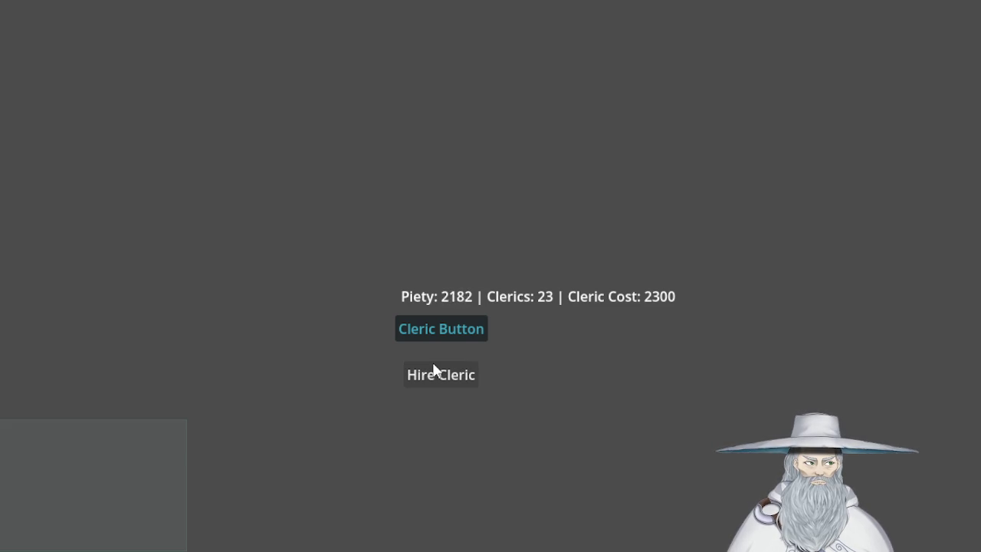
left_click(447, 372)
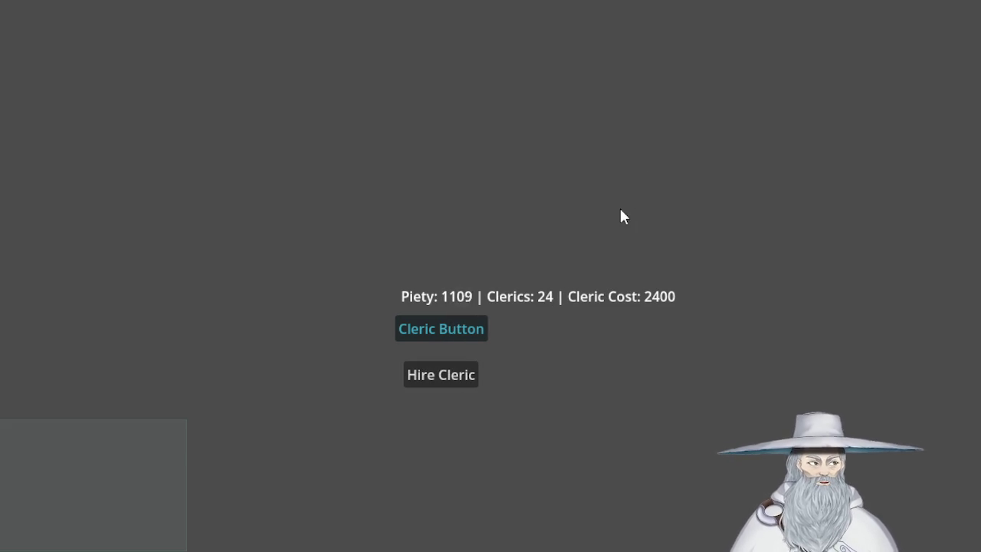
left_click(445, 379)
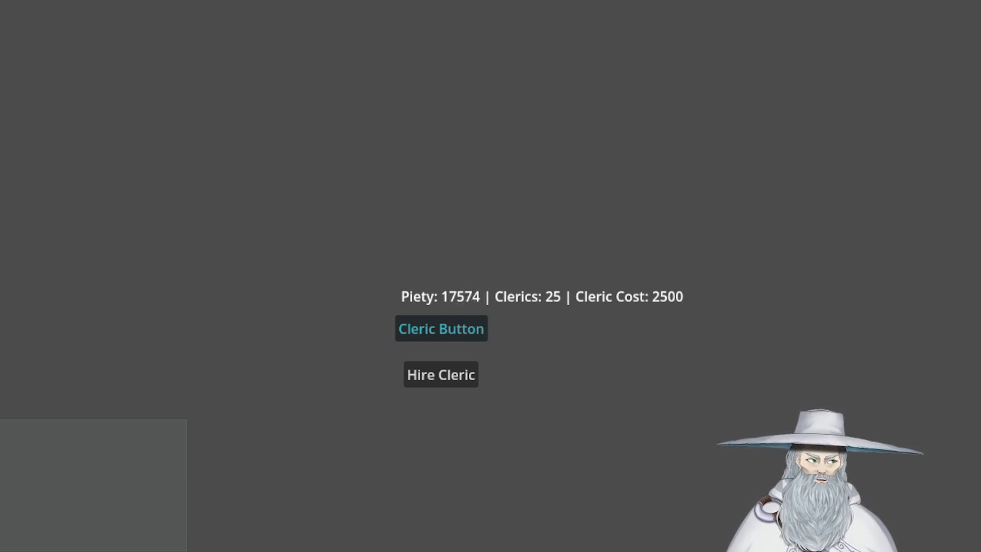
Spend the stockpiled Piety hiring the first batch of clerics beyond 25.
left_click(454, 371)
left_click(454, 371)
left_click(454, 371)
left_click(454, 371)
left_click(454, 371)
left_click(455, 370)
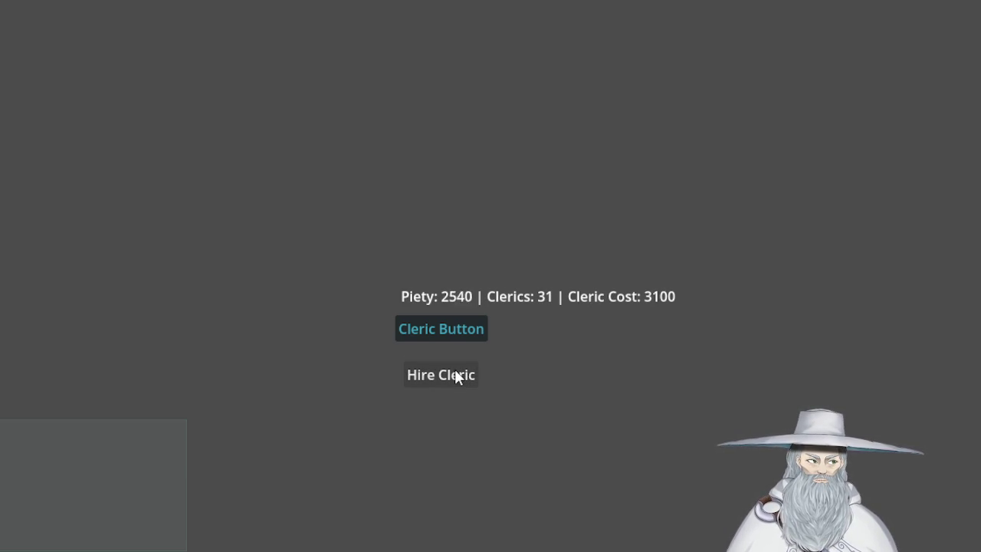
left_click(454, 371)
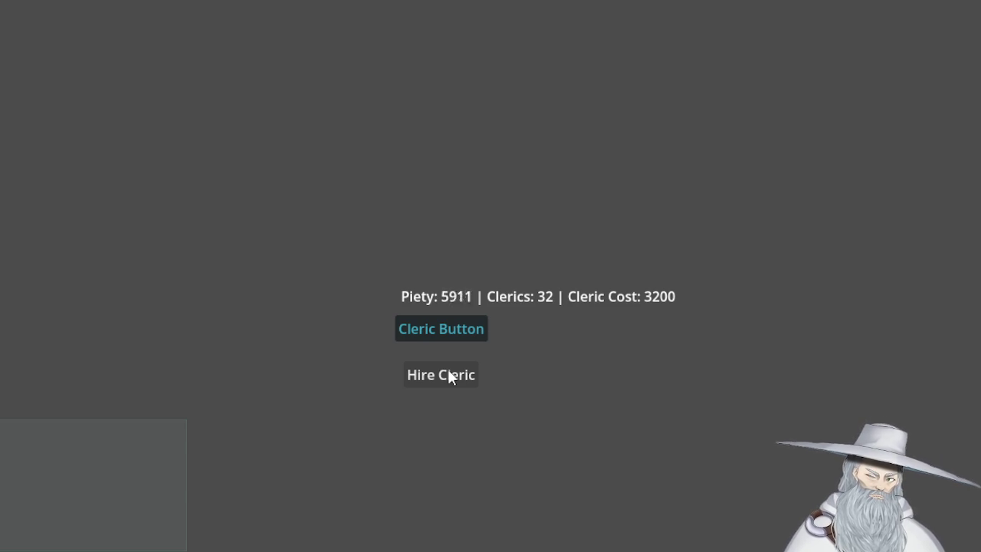
left_click(448, 371)
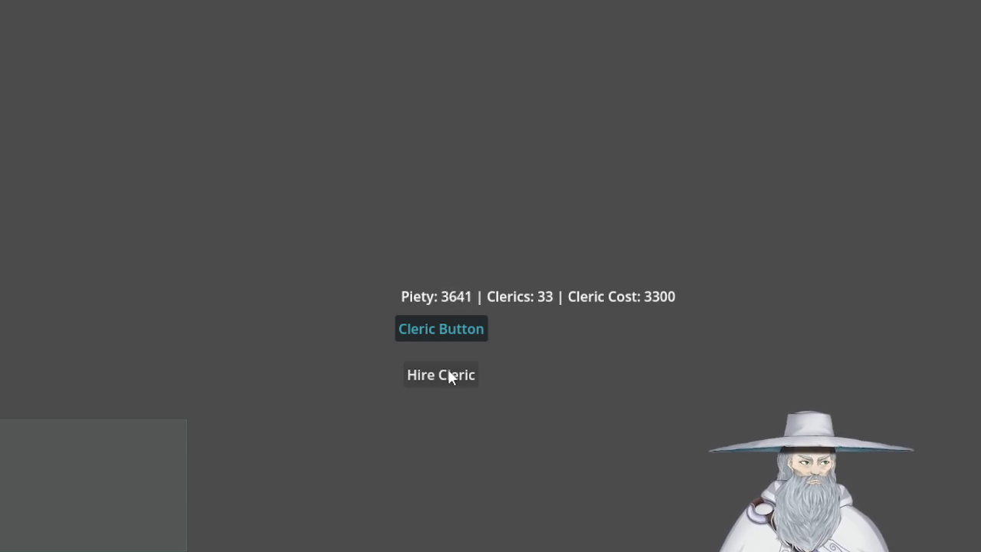
left_click(448, 371)
left_click(448, 375)
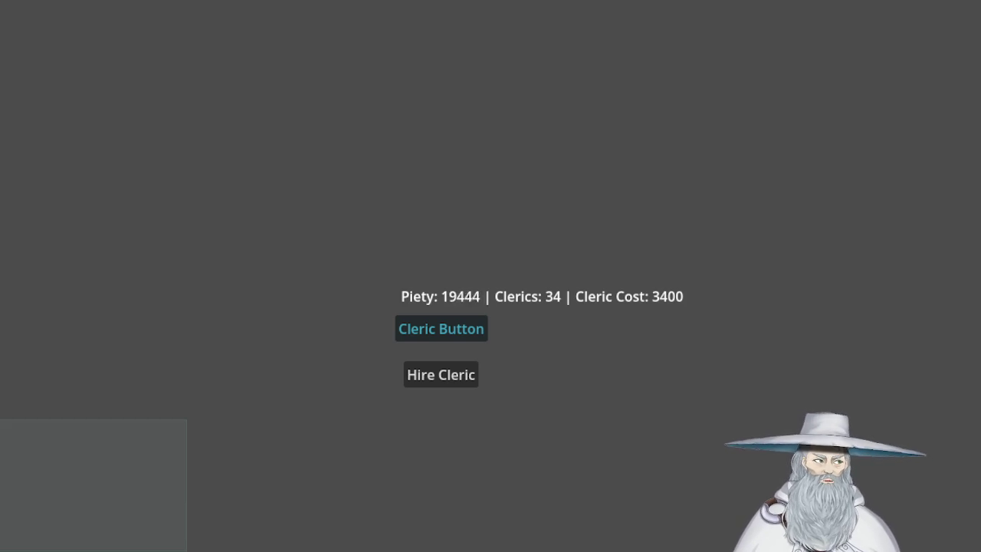
Keep hiring clerics up to 44 (Cleric Cost 4400), then close the running game.
left_click(453, 376)
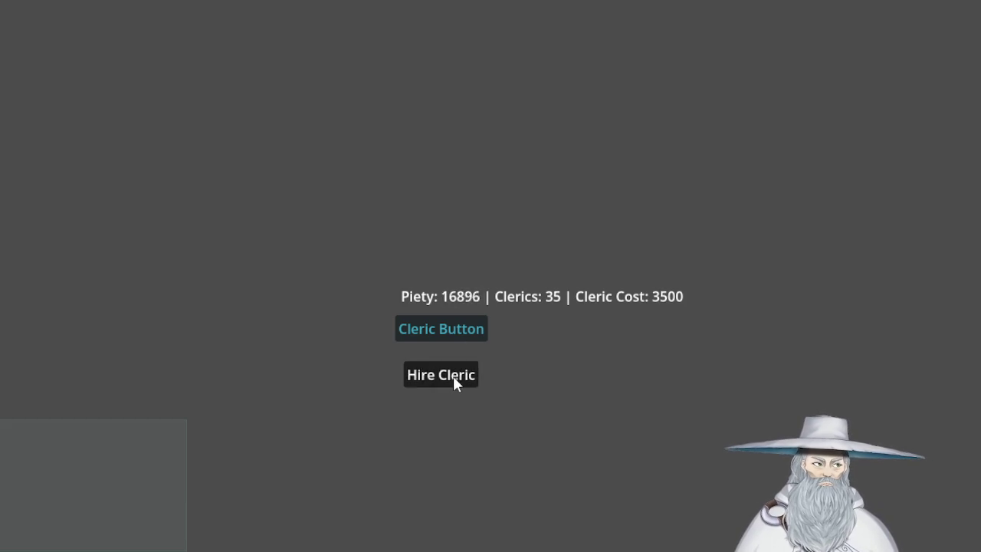
left_click(453, 377)
left_click(453, 377)
left_click(452, 377)
left_click(452, 377)
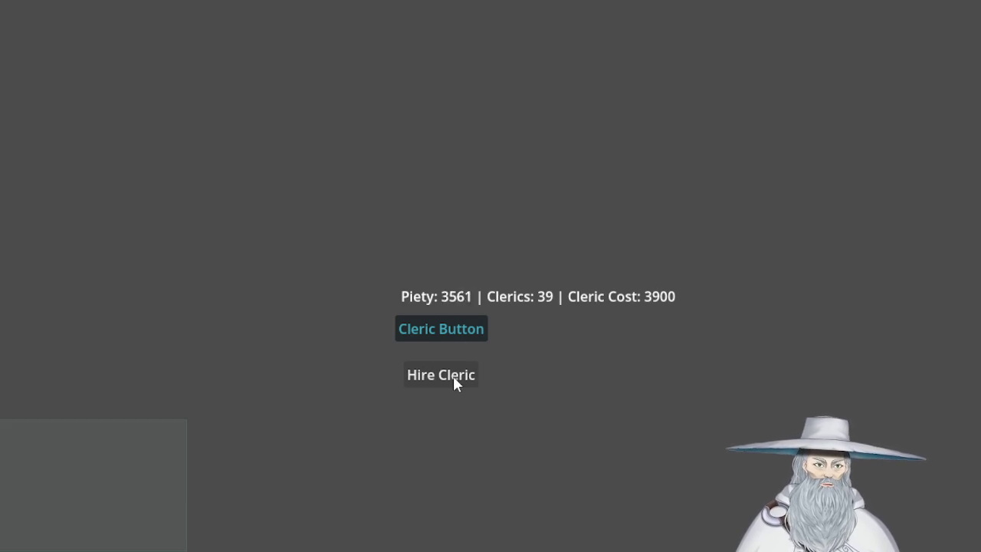
left_click(453, 375)
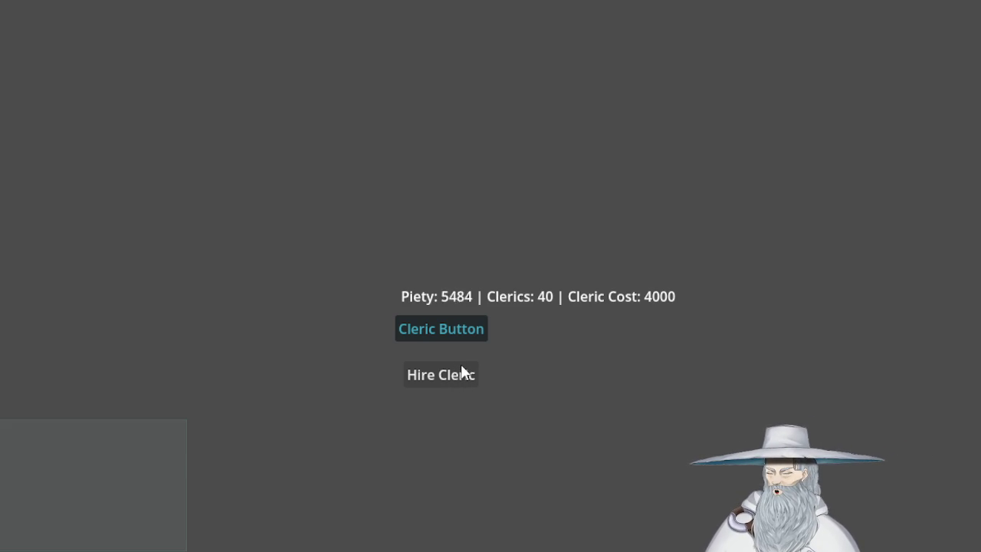
left_click(461, 373)
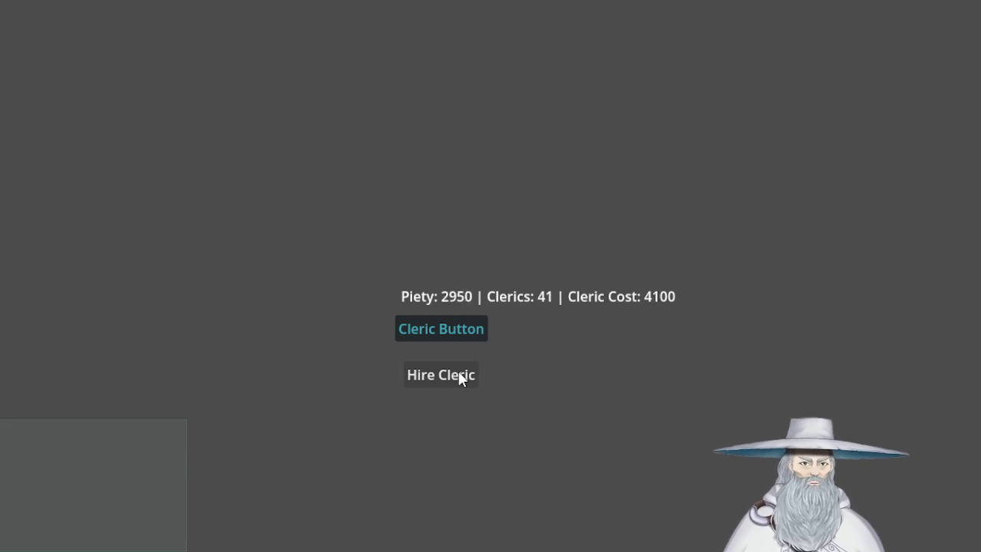
left_click(431, 380)
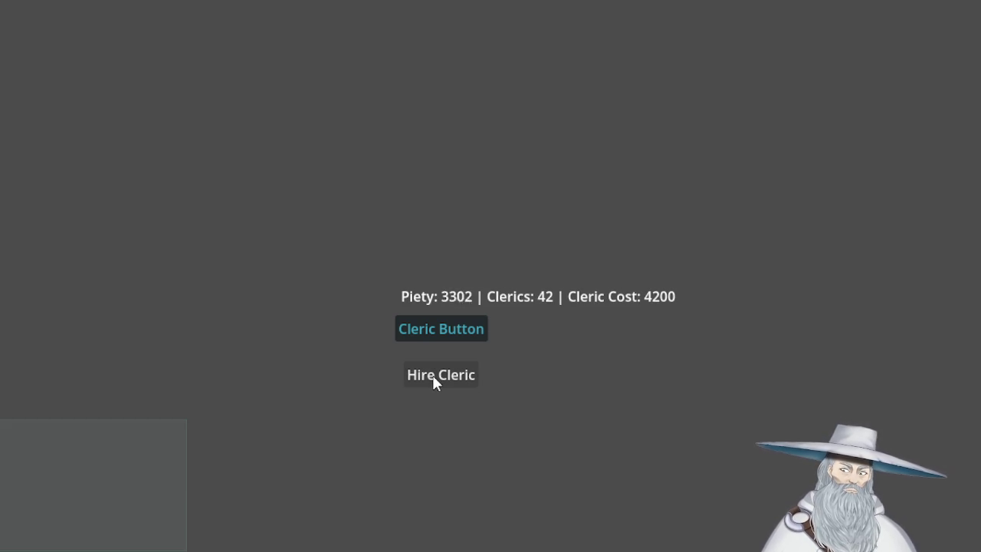
left_click(433, 377)
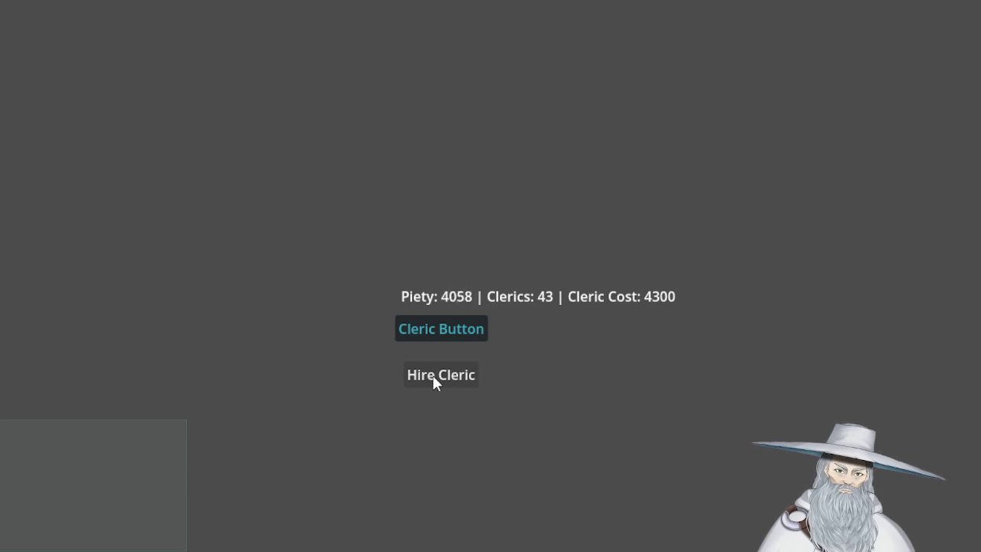
left_click(432, 374)
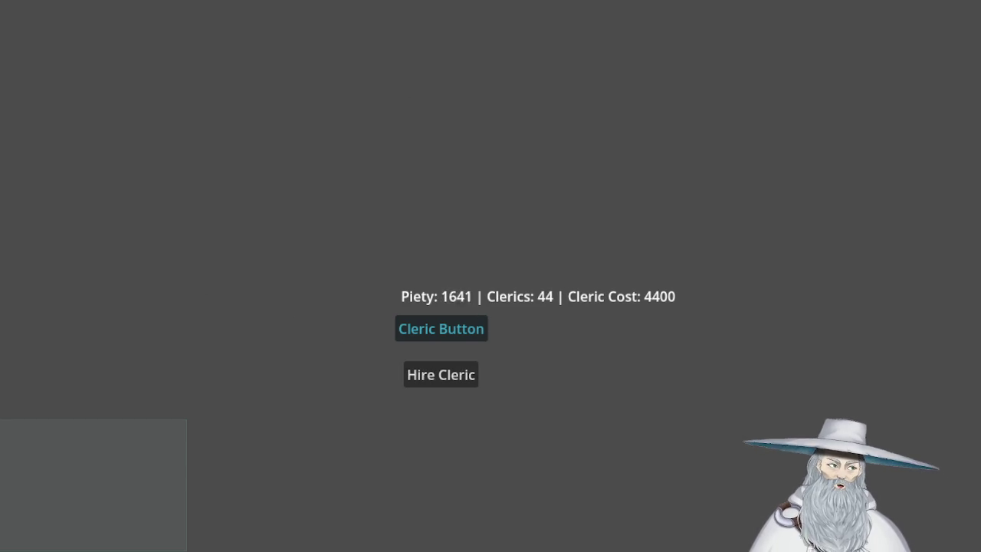
key("alt+F4")
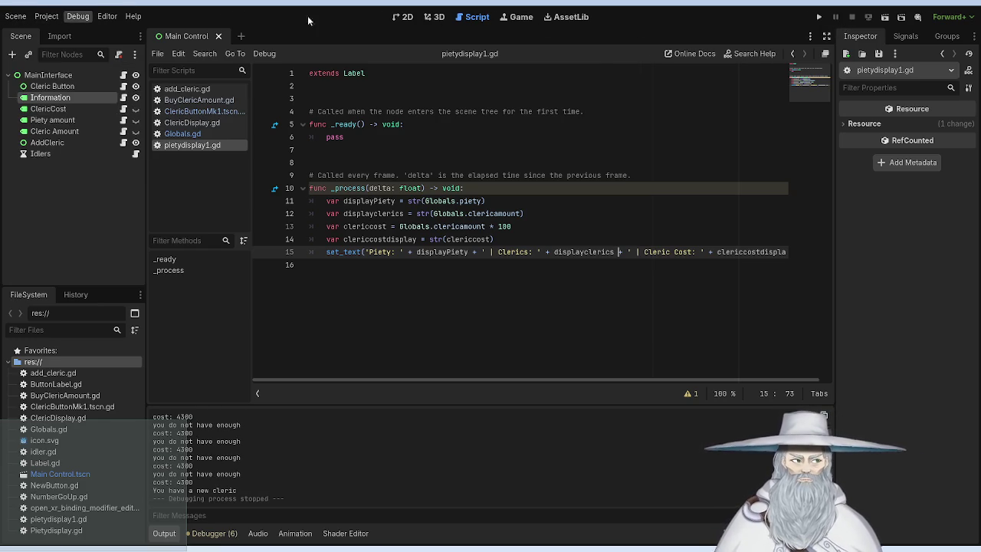
Show the Main Control scene's 2D canvas zoomed out, then run the project again with F5.
left_click(402, 21)
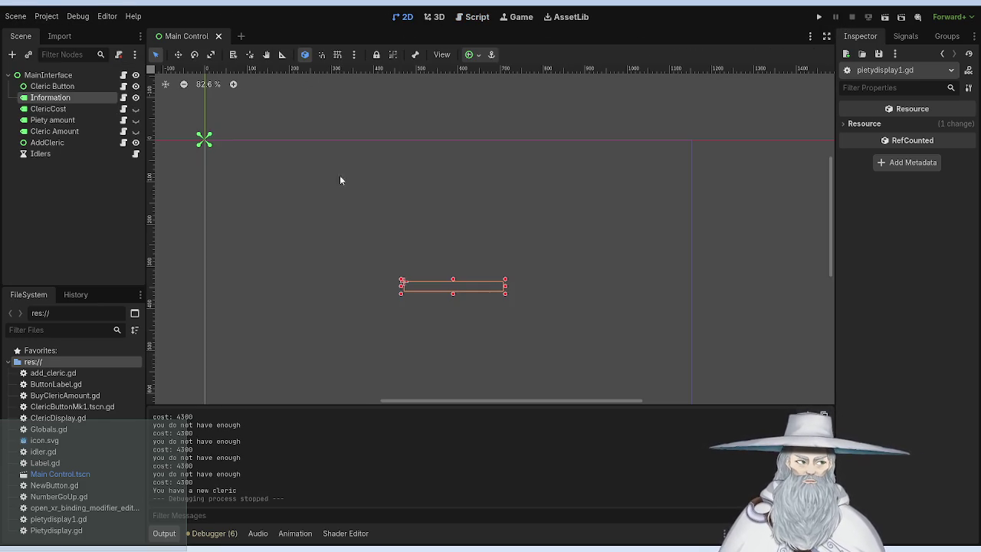
scroll(331, 176, "down", 3)
key("F5")
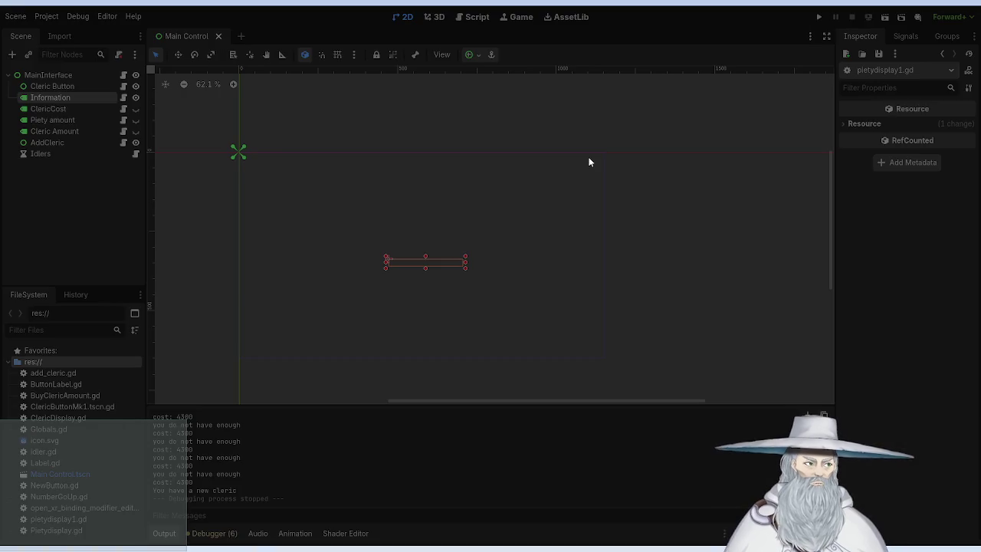